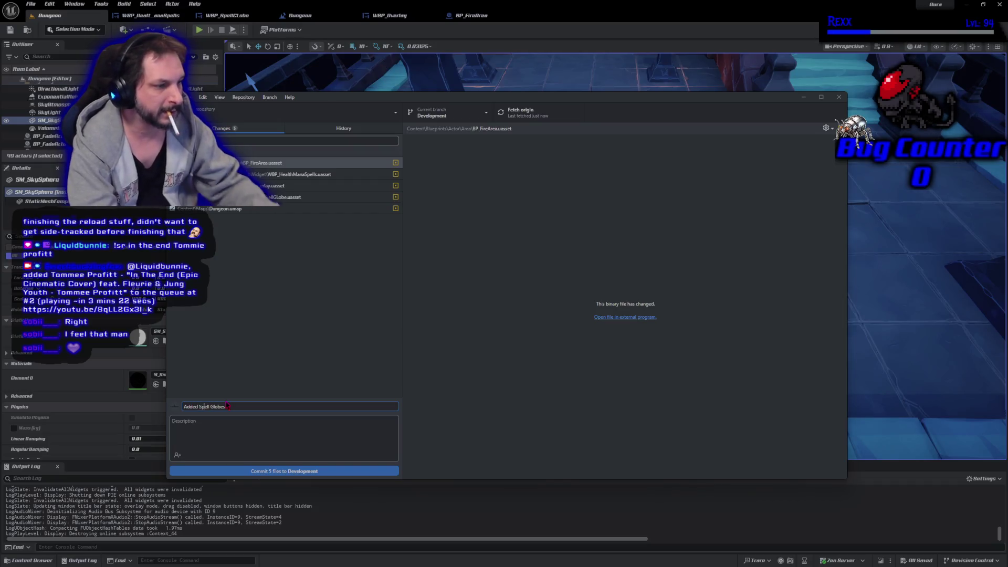
# Commit the five files to Development as 'Added Spell Globes', push to origin, and return to Unreal
pyautogui.click(272, 472)
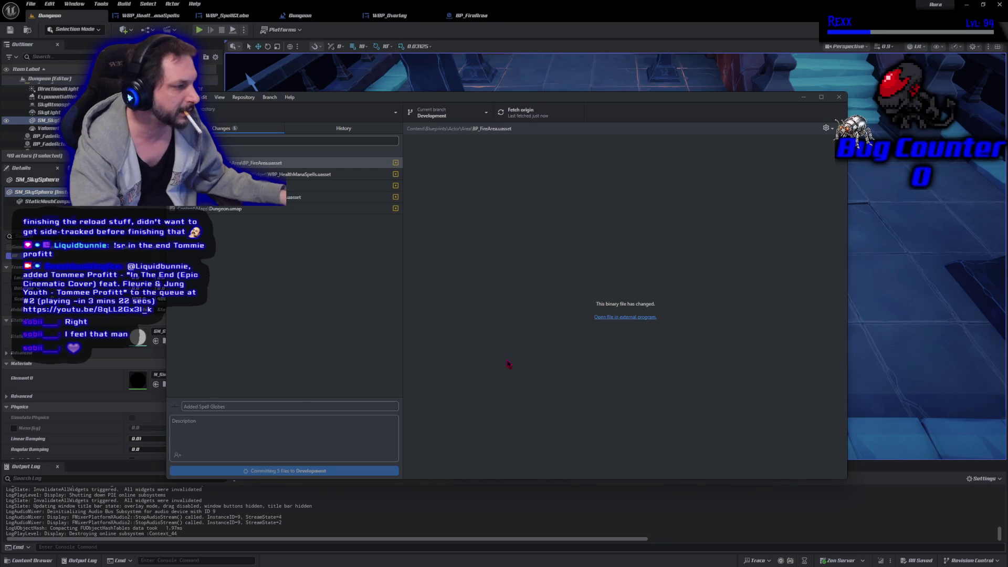
pyautogui.click(729, 202)
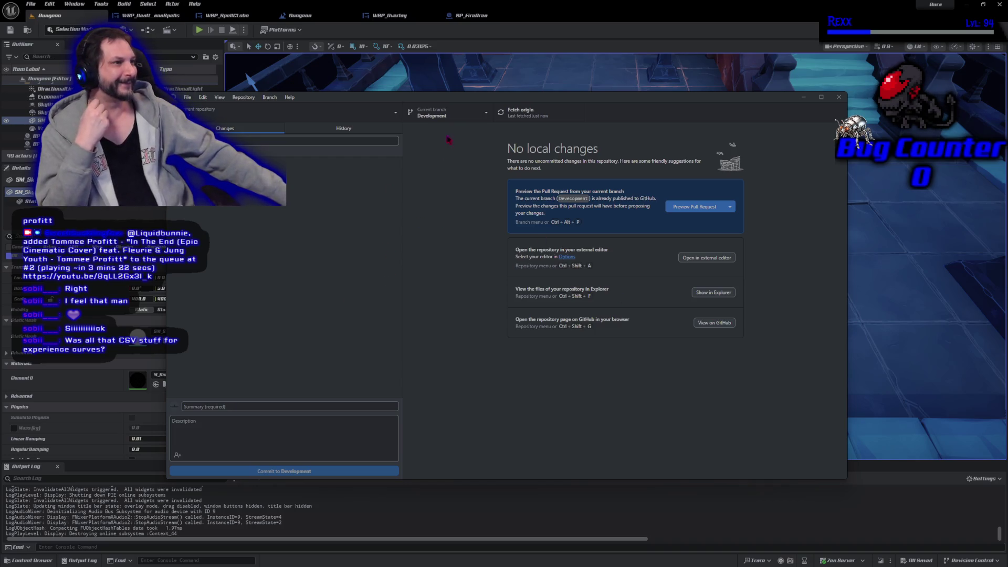
pyautogui.moveTo(440, 97)
pyautogui.mouseDown()
pyautogui.moveTo(618, 105)
pyautogui.moveTo(529, 467)
pyautogui.moveTo(475, 102)
pyautogui.mouseUp()
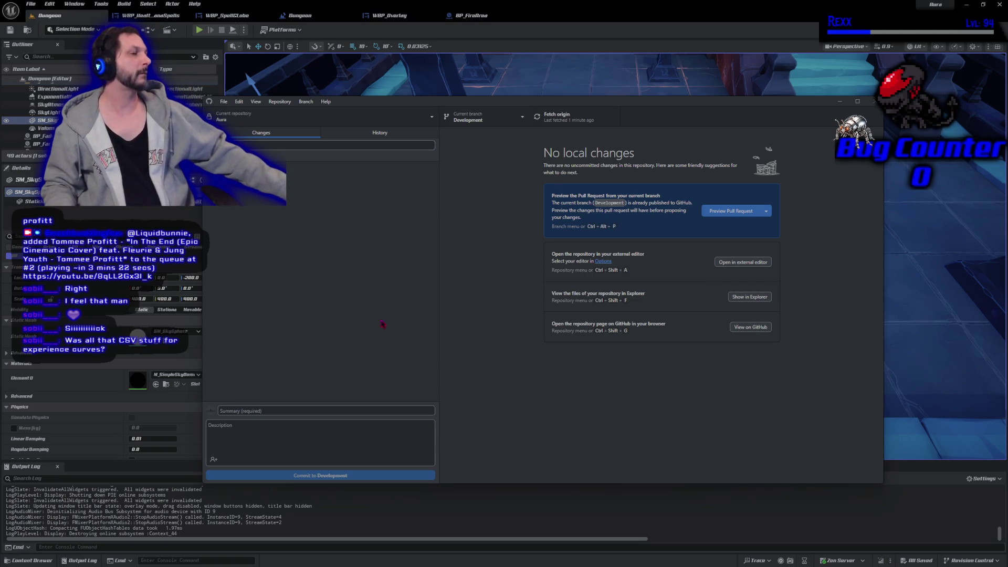
pyautogui.click(465, 504)
# Open the Content Drawer on the Assets folder and collapse the Actor, Character and UI folders
pyautogui.click(29, 560)
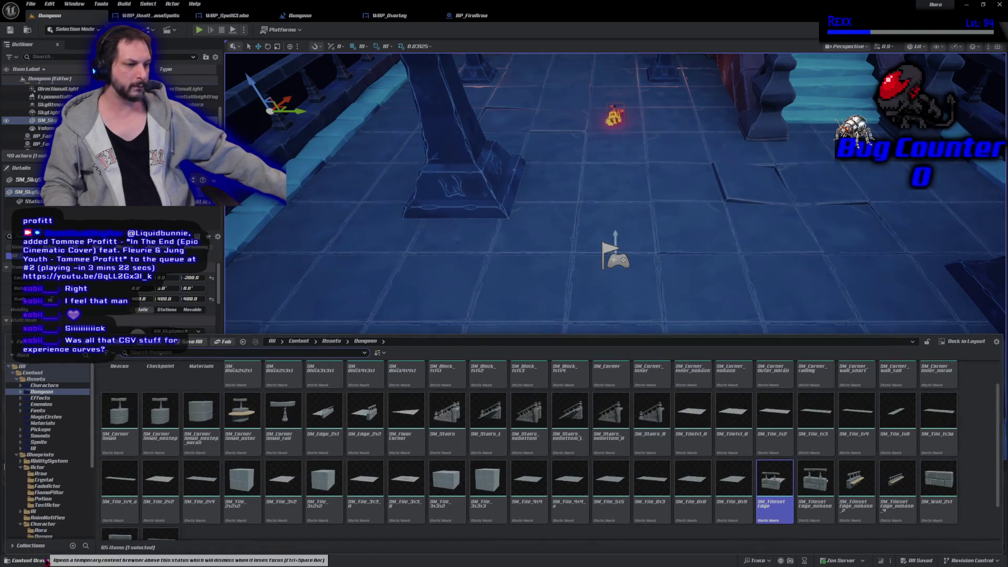
pyautogui.doubleClick(36, 378)
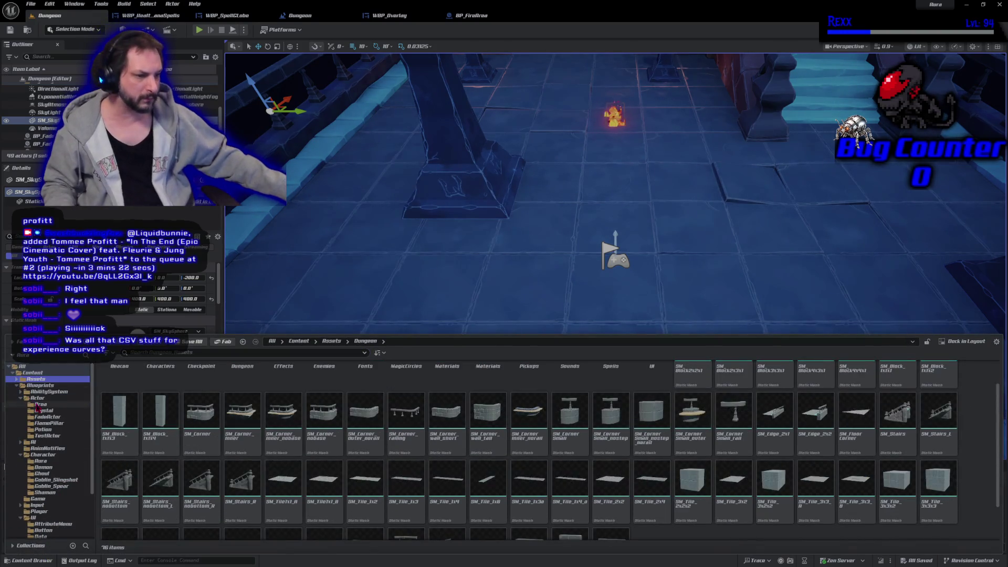
pyautogui.scroll(-5, 51, 404)
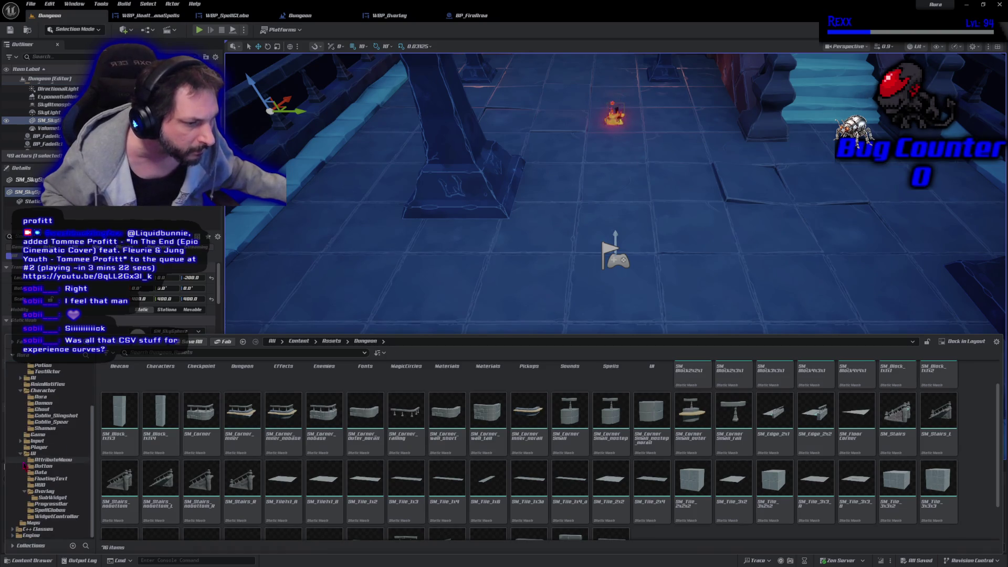
pyautogui.scroll(5, 49, 525)
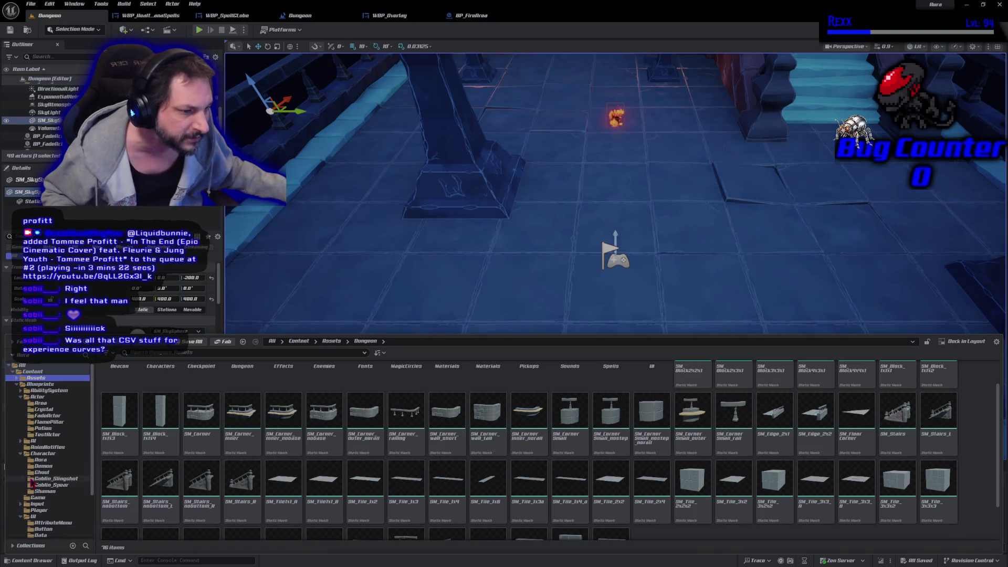
pyautogui.click(22, 397)
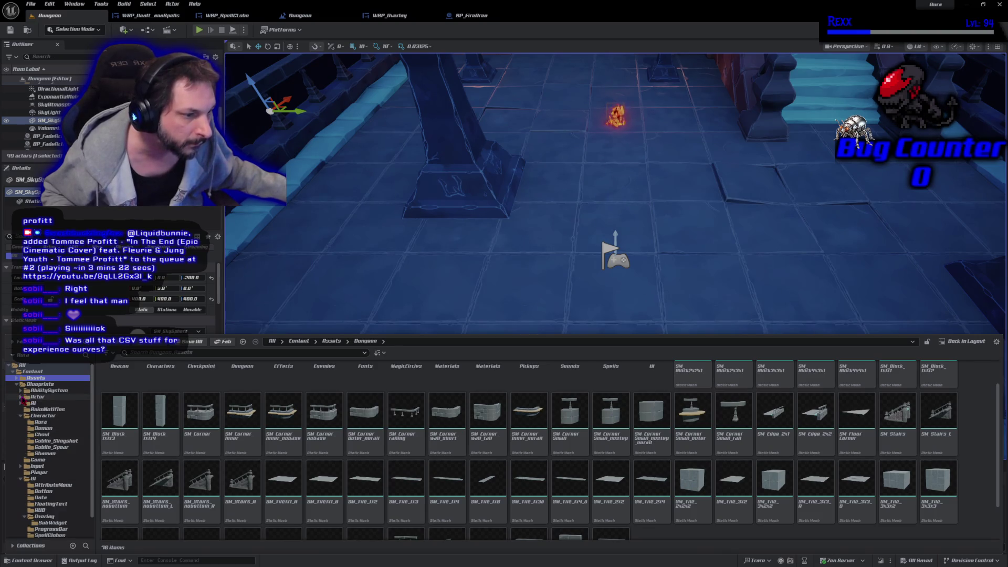
pyautogui.click(22, 417)
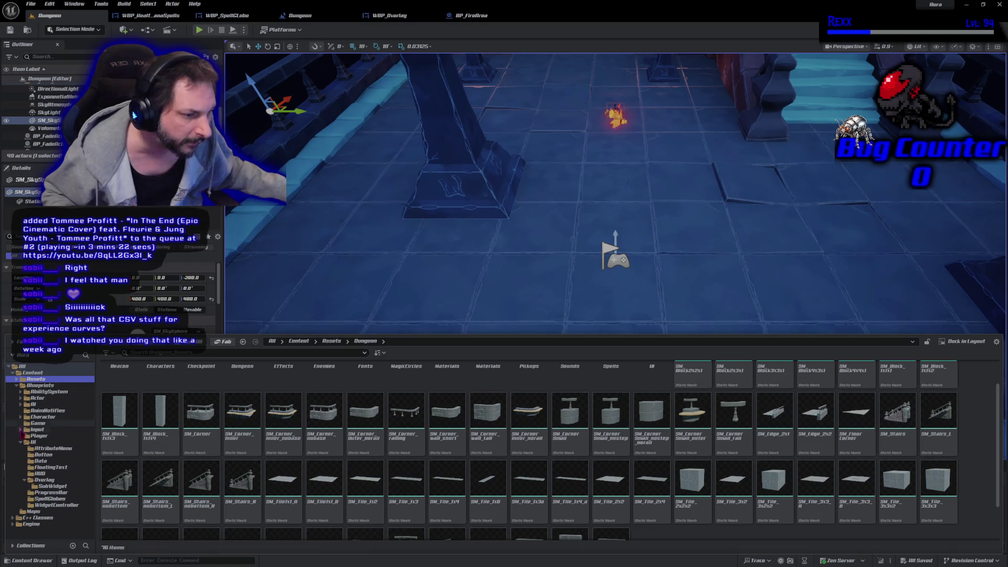
pyautogui.click(25, 442)
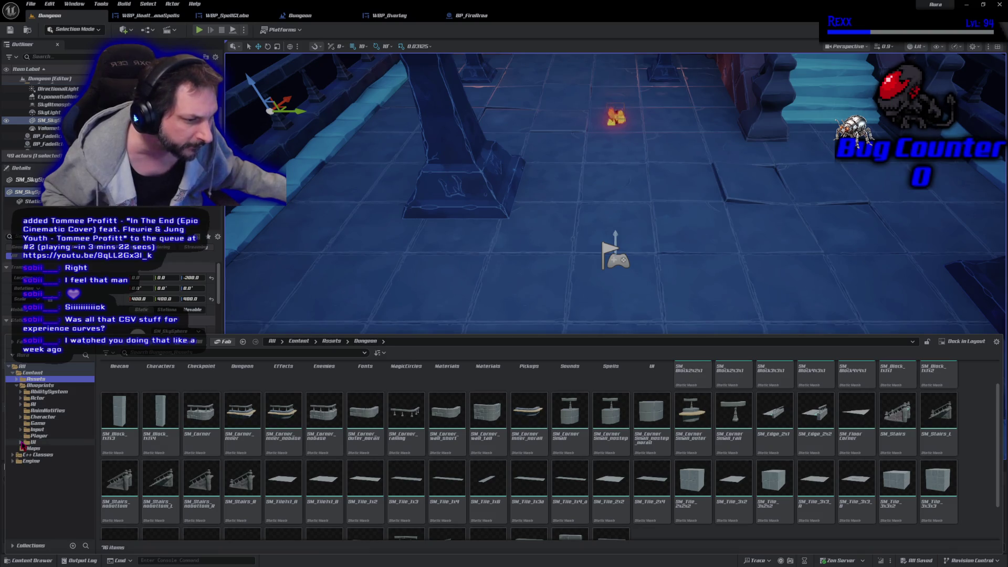
# Navigate to Blueprints > AbilitySystem > Data and open the CT_Damage curve table
pyautogui.click(45, 424)
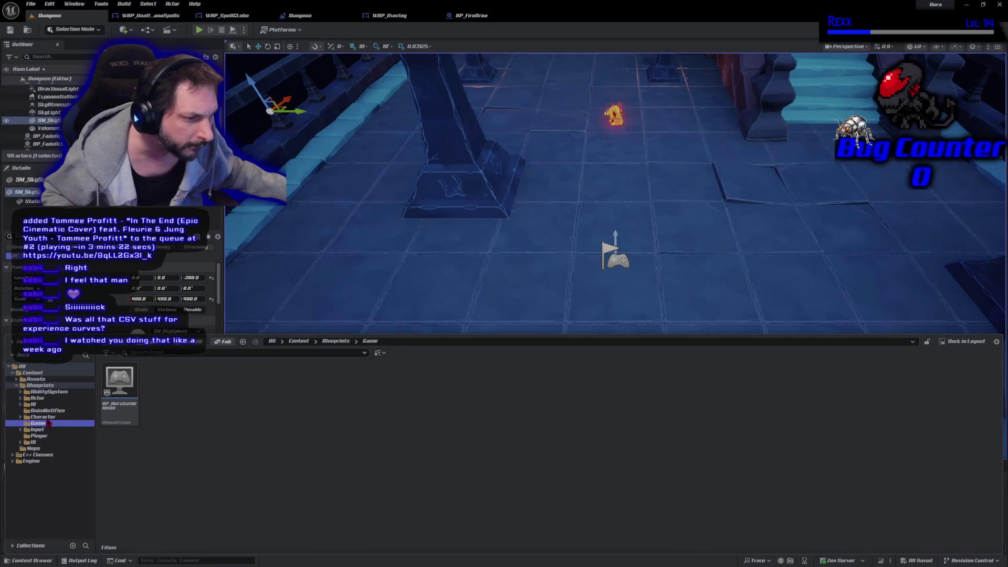
pyautogui.click(55, 393)
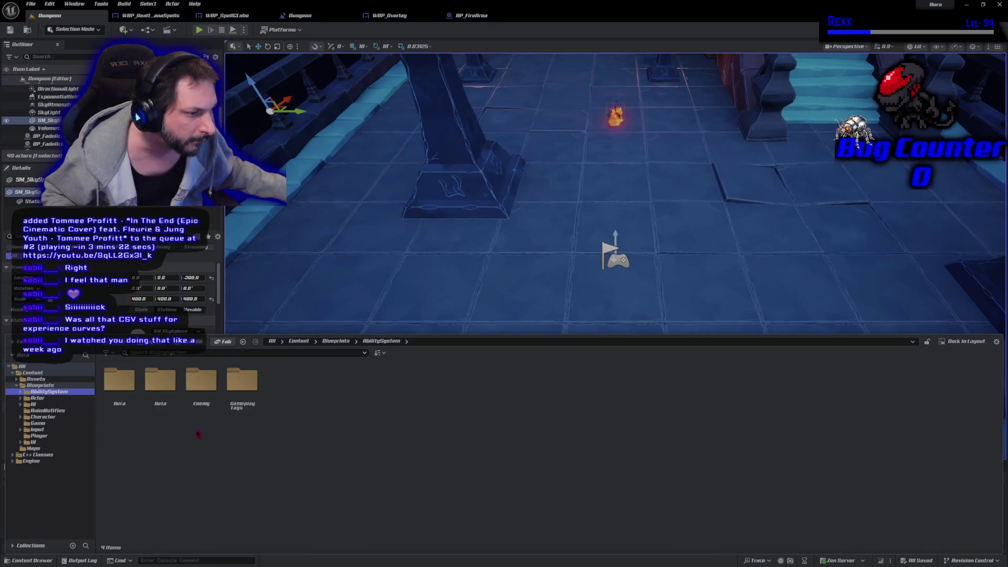
pyautogui.doubleClick(161, 383)
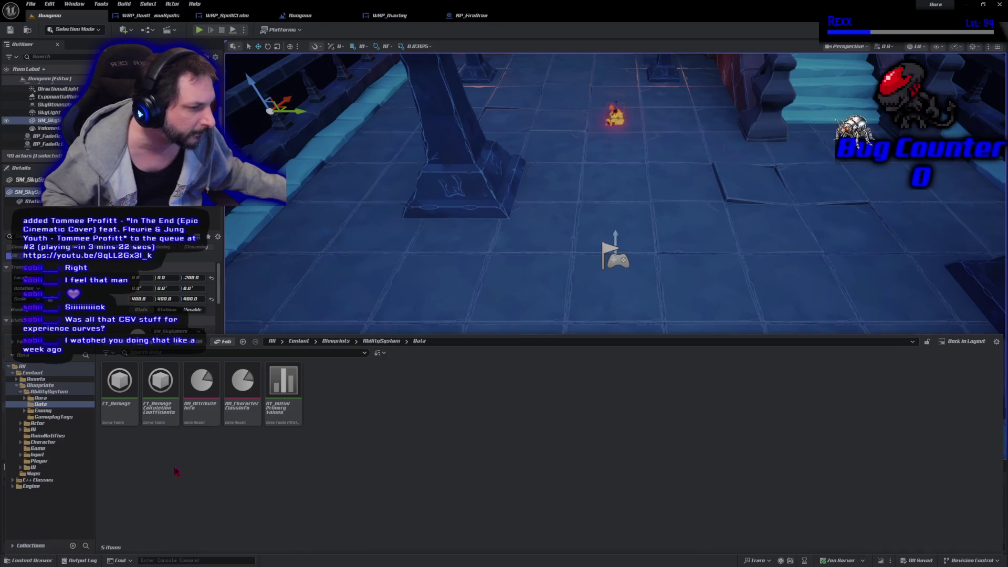
pyautogui.click(116, 418)
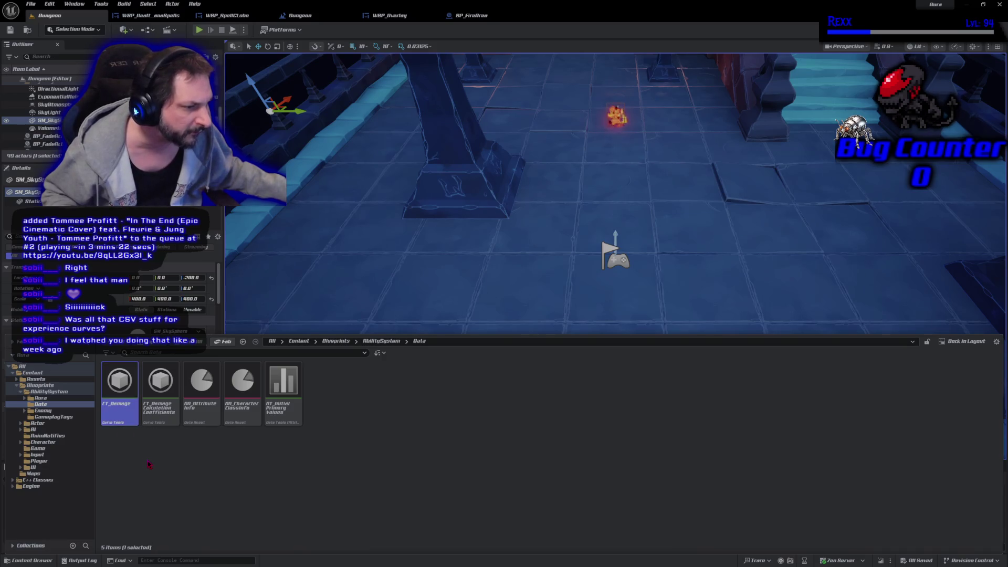
pyautogui.click(160, 394)
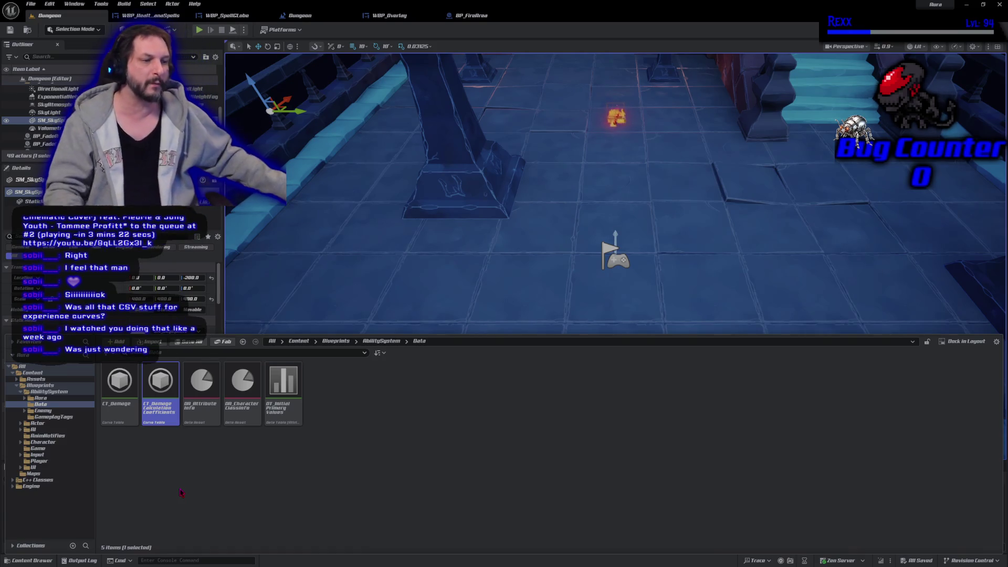
pyautogui.doubleClick(119, 386)
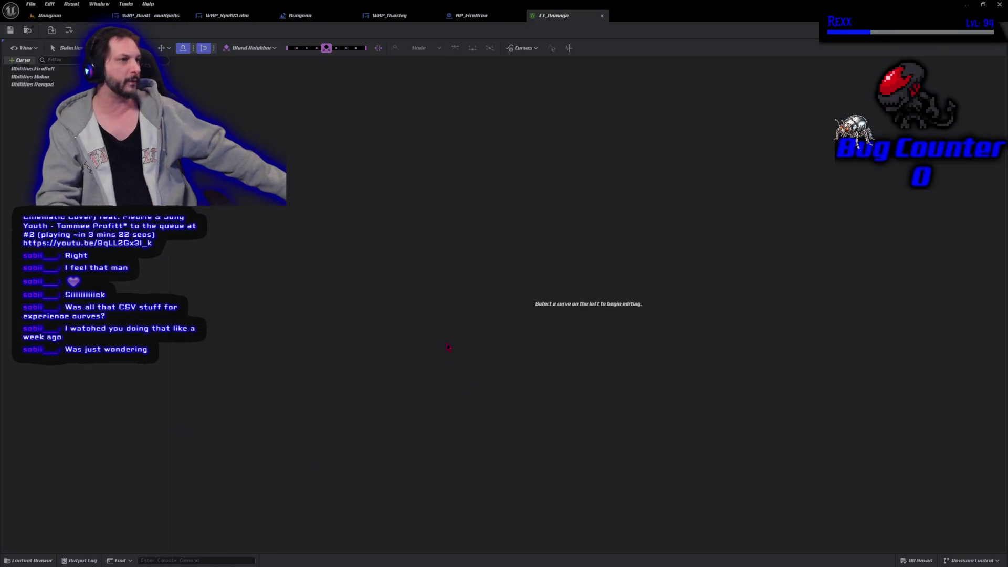
# Review the FireBolt, Melee and Ranged damage curves, then switch back to BP_FireArea
pyautogui.click(54, 70)
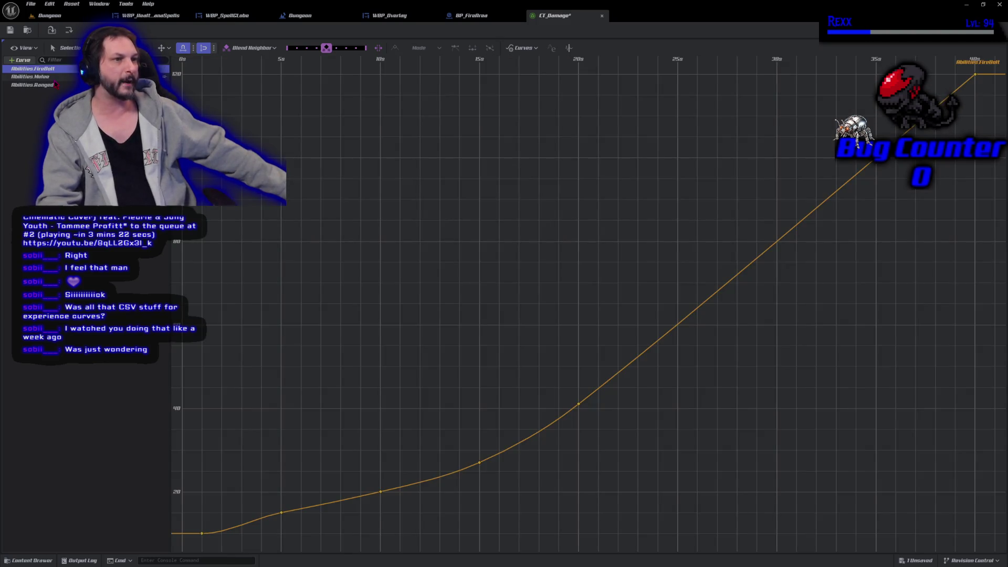
pyautogui.press('Down')
pyautogui.click(55, 86)
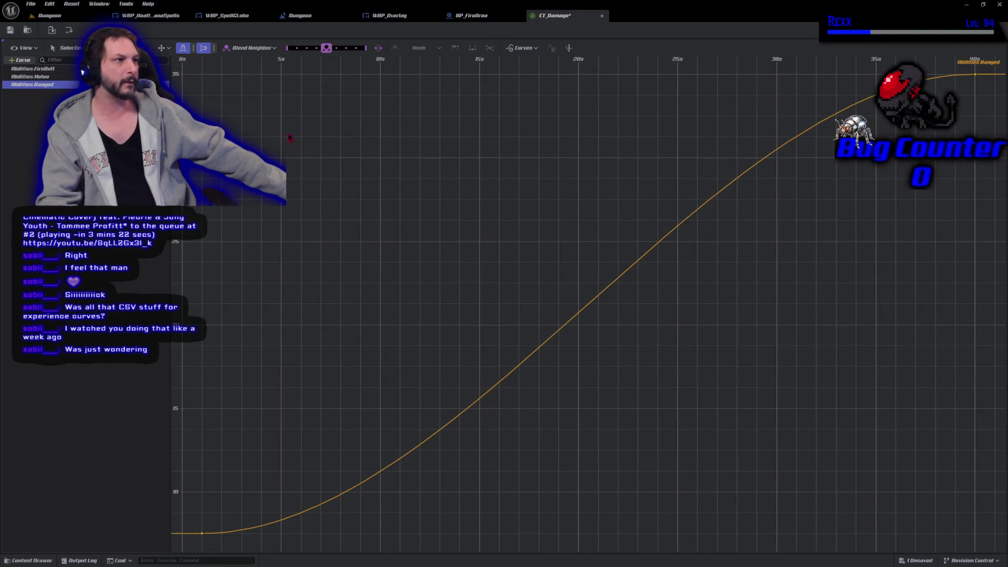
pyautogui.click(28, 560)
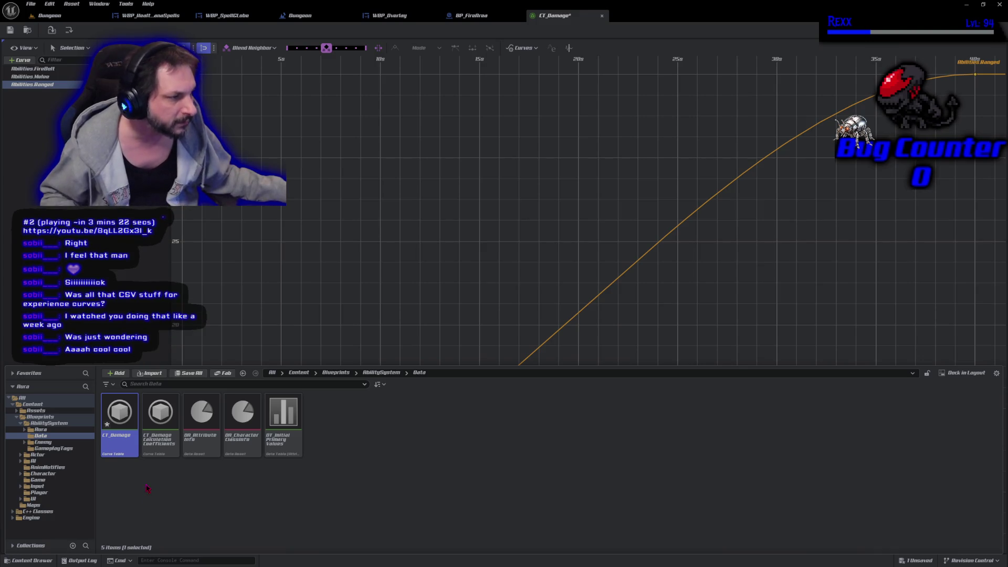
pyautogui.click(471, 16)
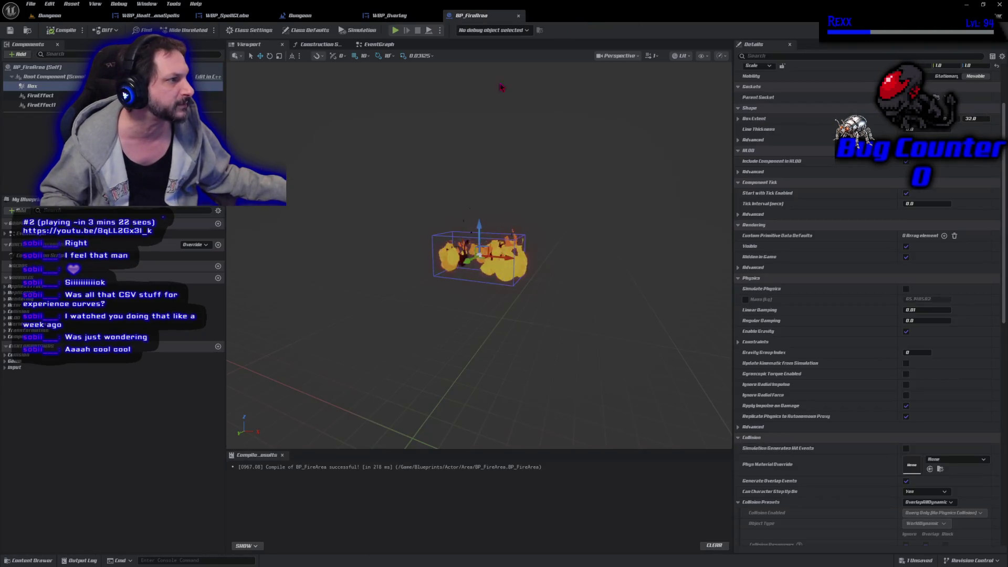
# Save all modified assets, confirming the CT_Damage table
pyautogui.click(31, 560)
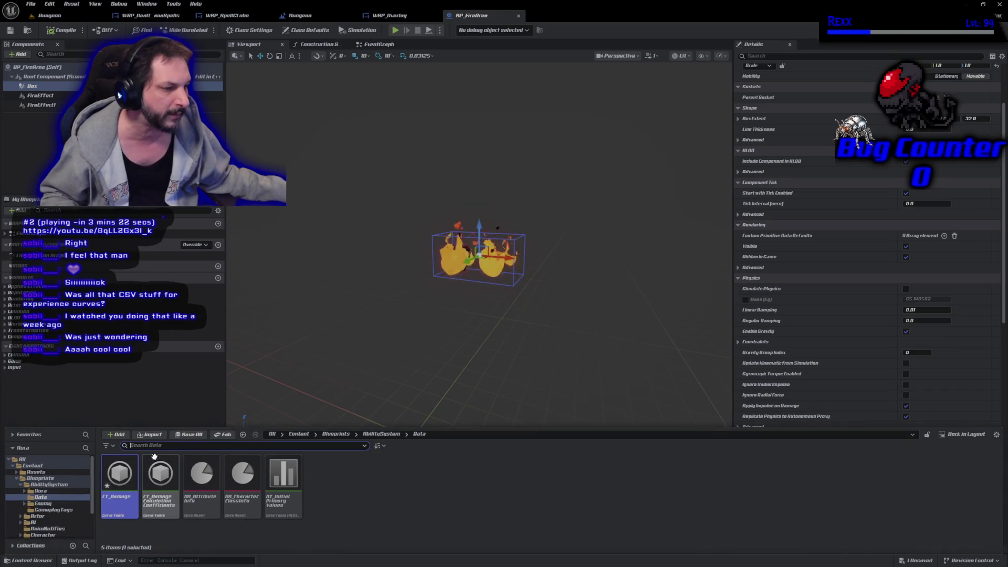
pyautogui.click(194, 436)
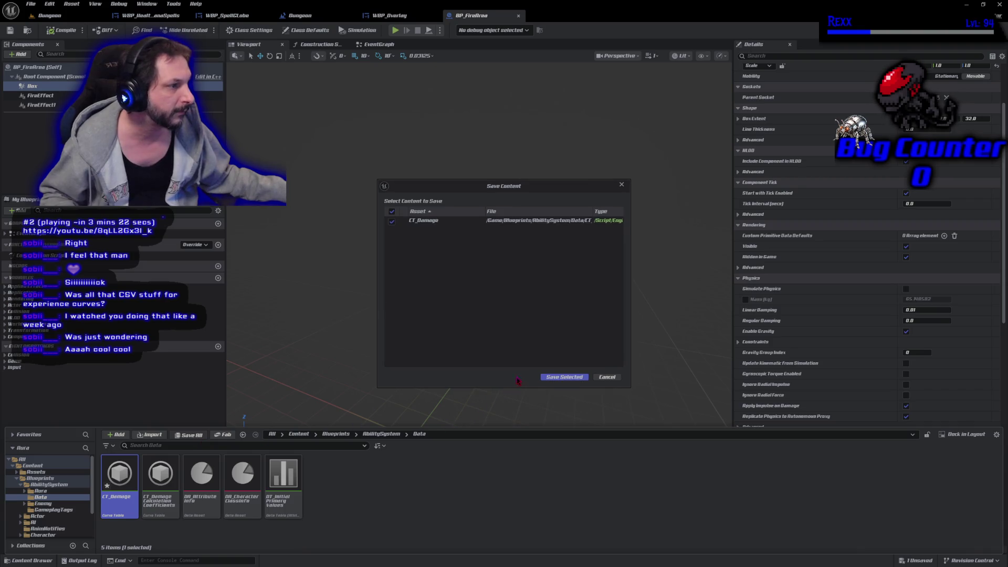
pyautogui.click(562, 377)
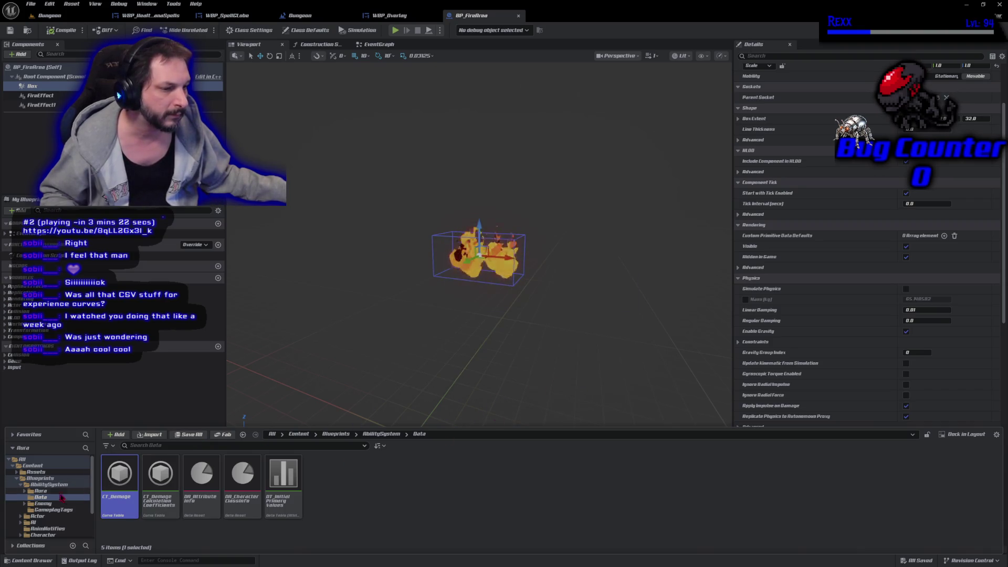
# Search the whole project for 'CT_' and open CT_PrimaryAttributes_Elementalist
pyautogui.click(84, 460)
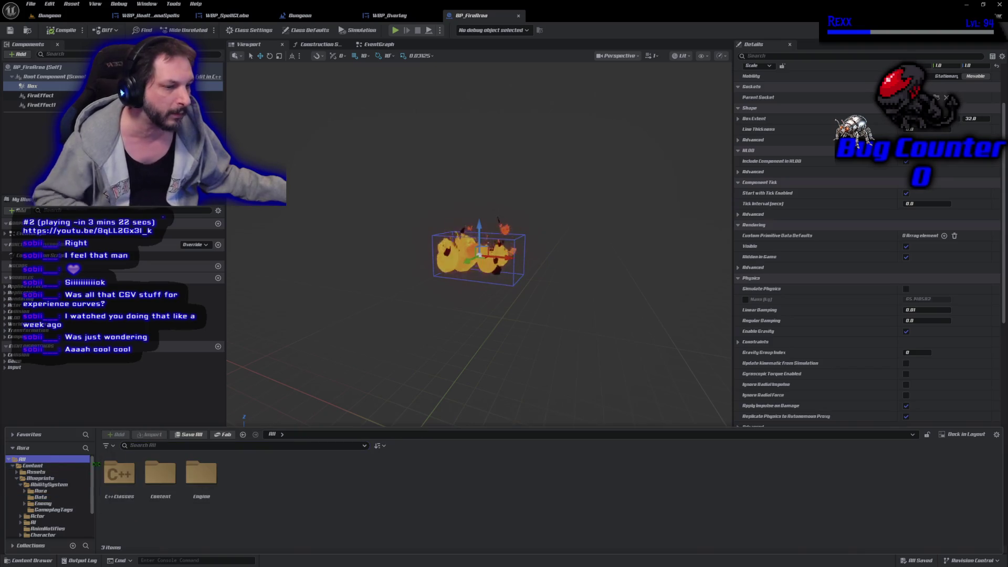
pyautogui.click(169, 445)
pyautogui.write('CT_')
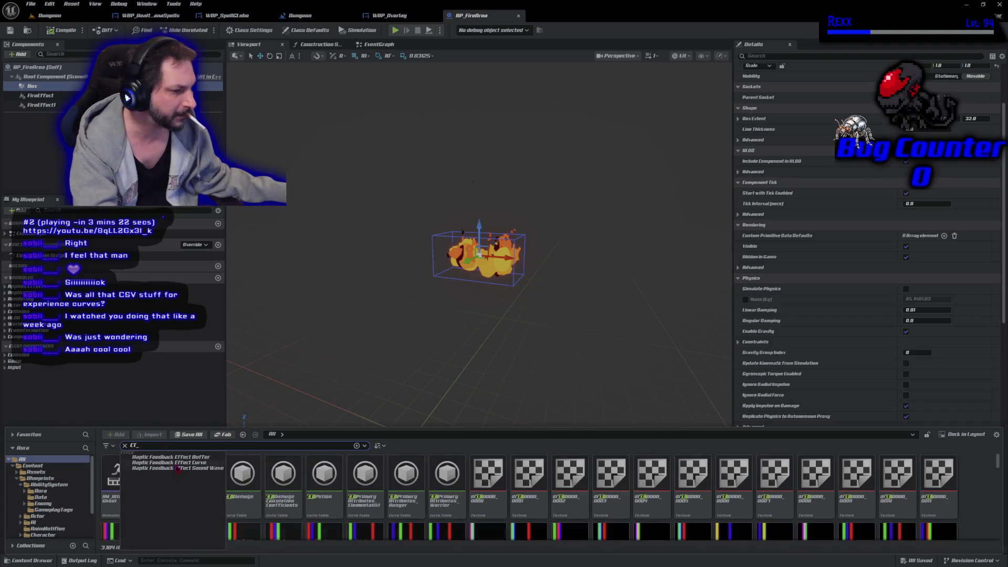
pyautogui.click(324, 475)
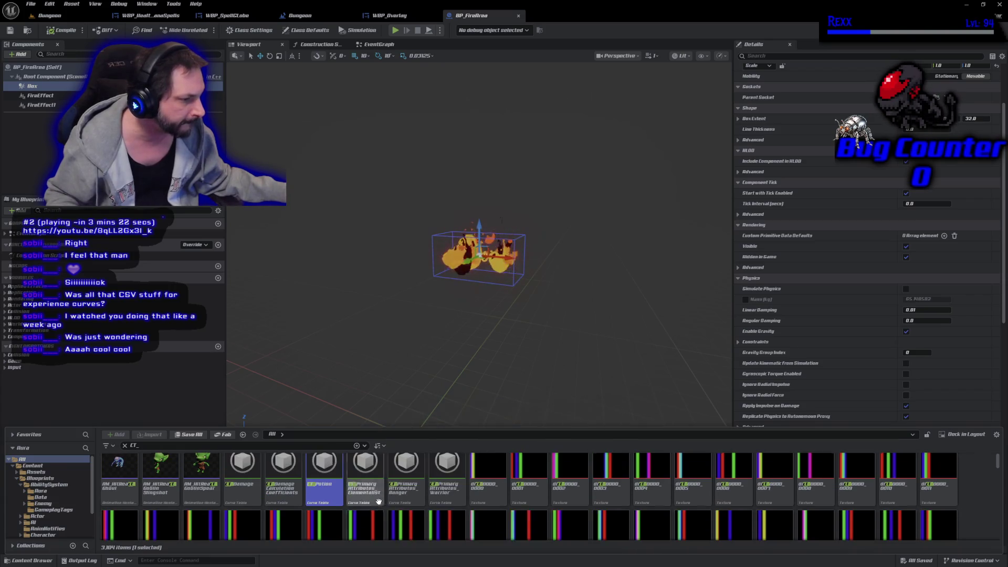
pyautogui.doubleClick(378, 501)
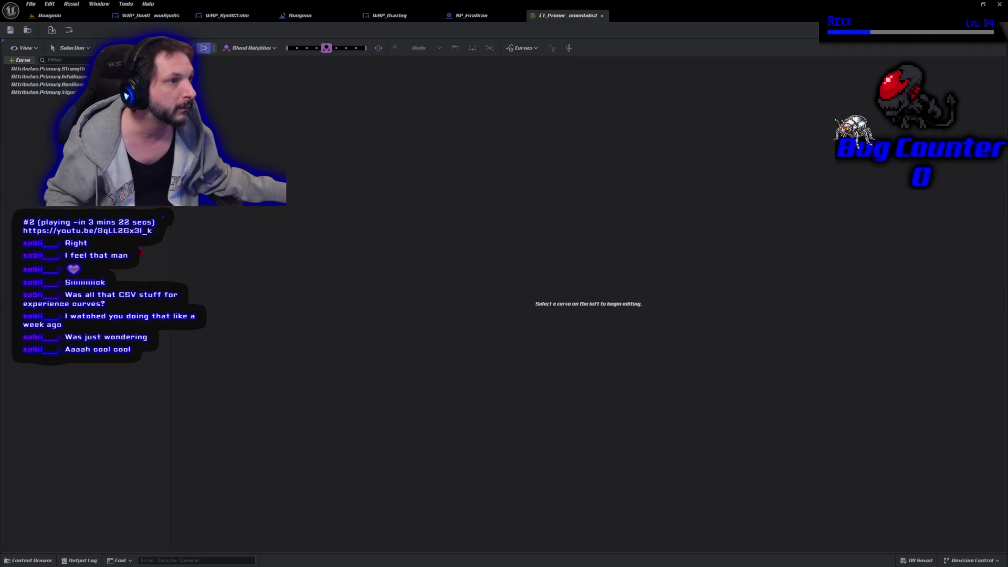
# Review the Elementalist Strength curve, then save and close the CT_PrimaryAttributes_Elementalist table
pyautogui.click(40, 92)
pyautogui.press('Up')
pyautogui.press('Up')
pyautogui.press('Up')
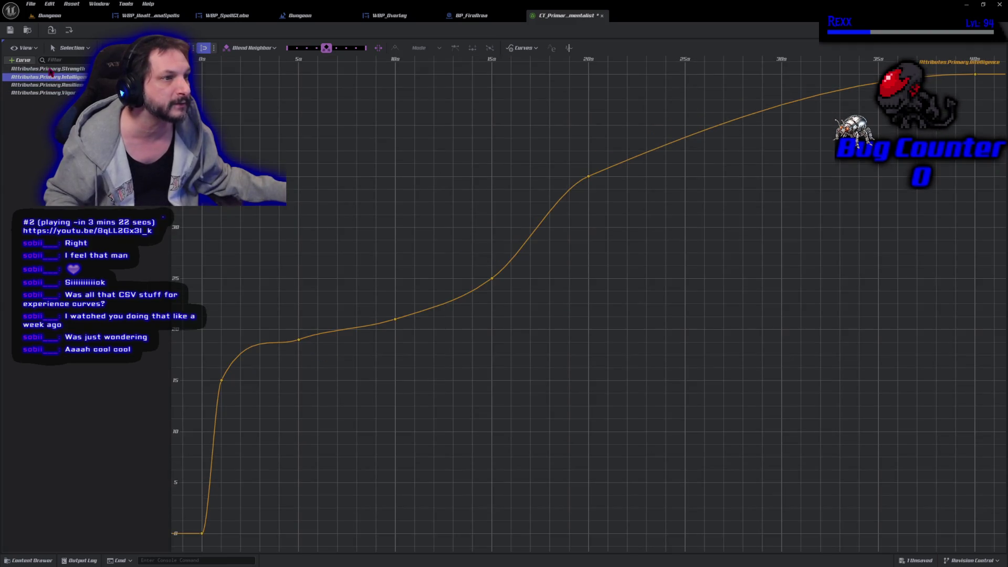
pyautogui.click(32, 560)
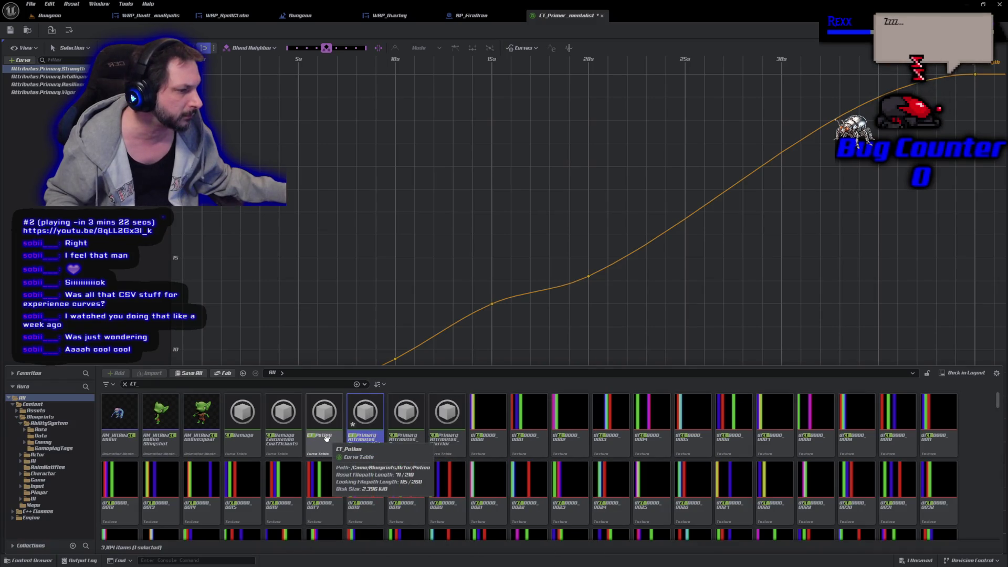
pyautogui.scroll(-5, 346, 467)
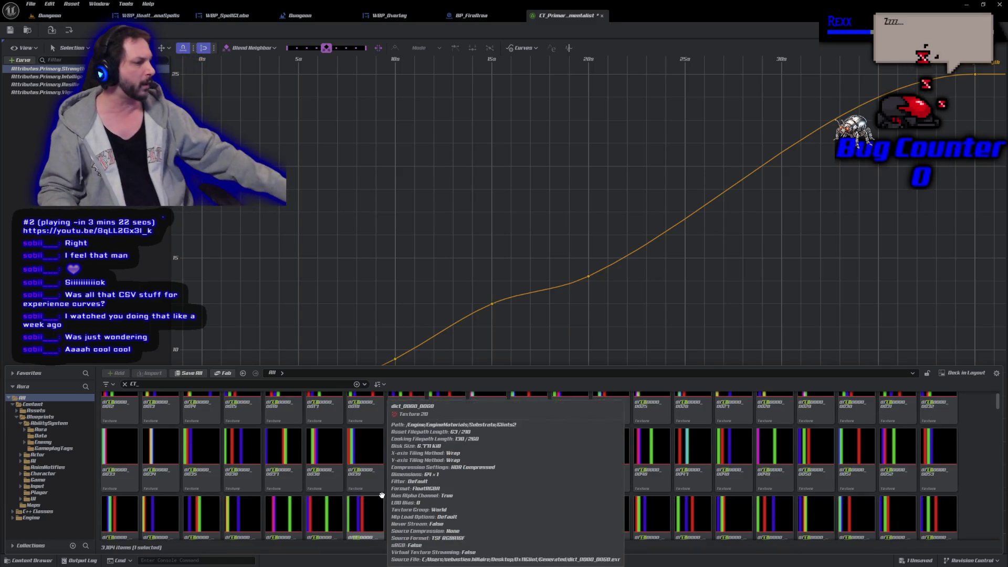
pyautogui.scroll(-6, 383, 499)
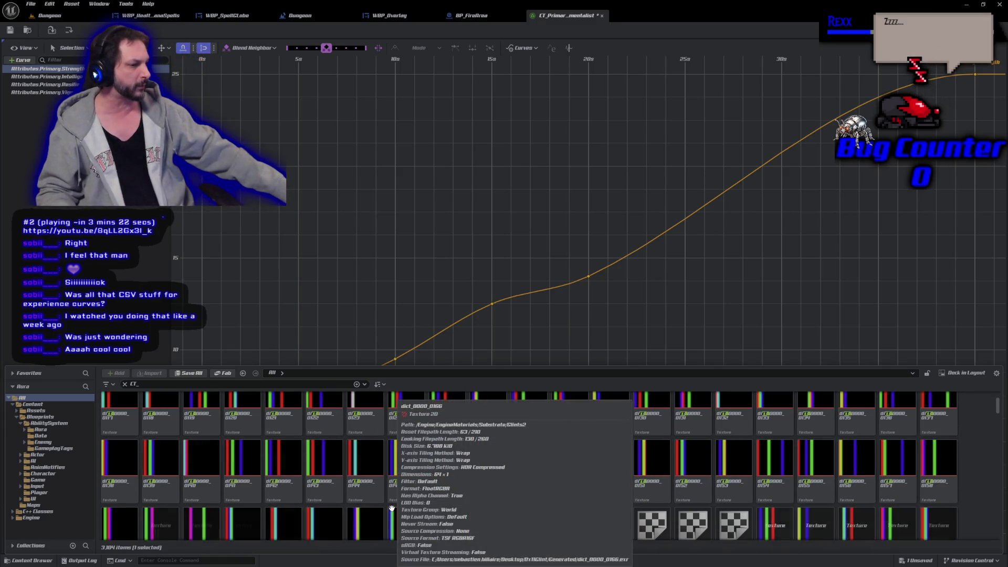
pyautogui.scroll(-2, 391, 508)
pyautogui.click(349, 112)
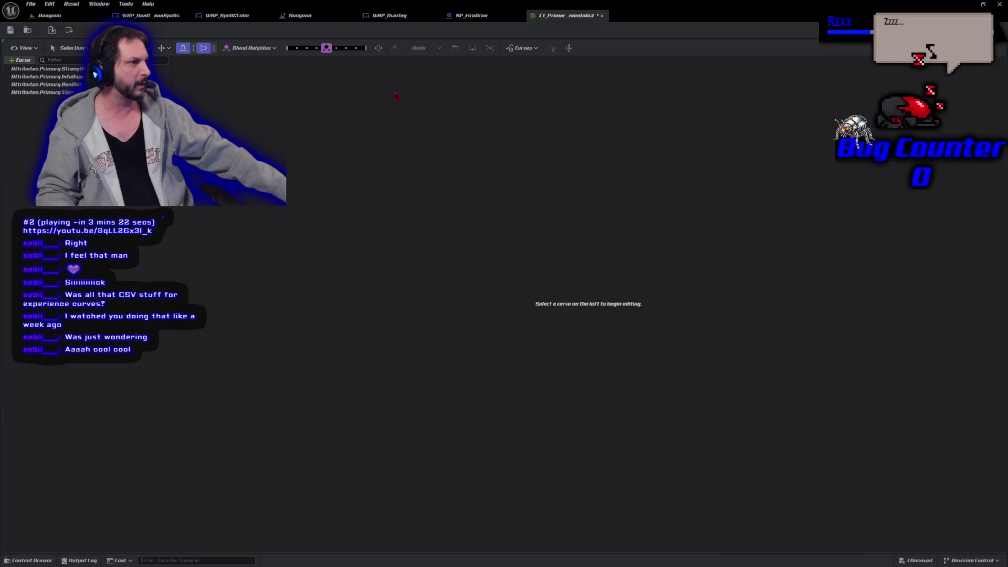
pyautogui.hotkey('ctrl', 's')
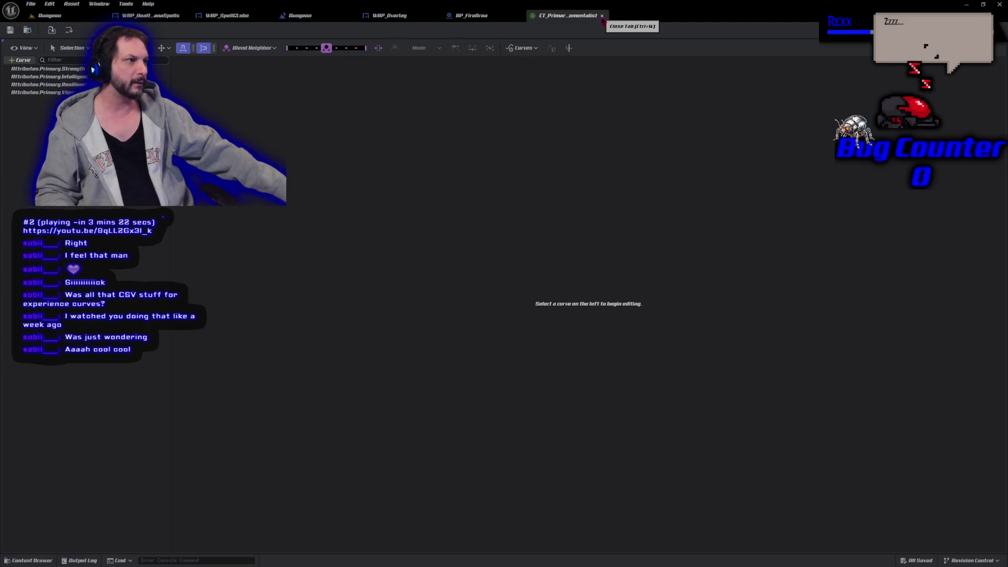
pyautogui.click(602, 15)
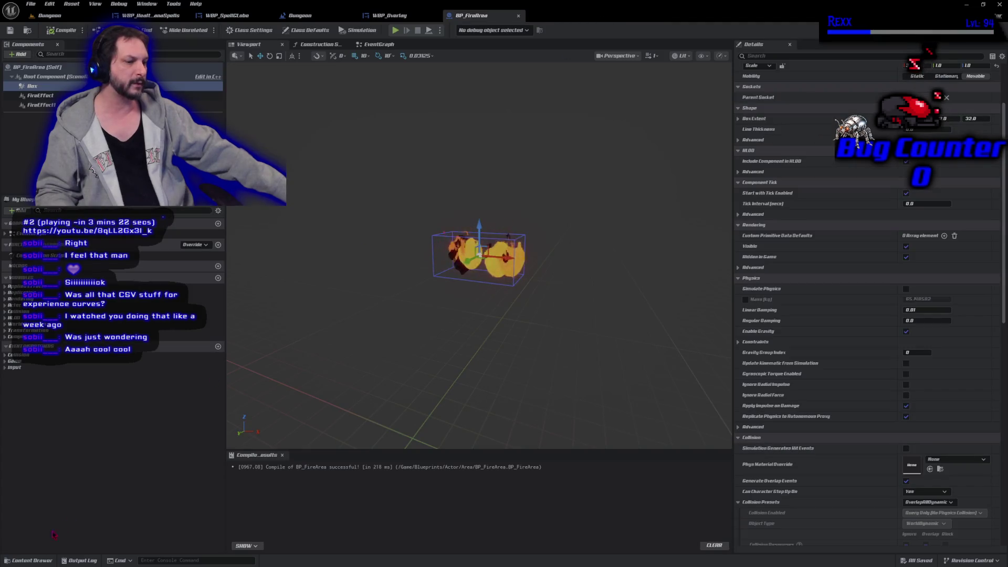
# Reopen the Content Drawer, clear the CT_ search filter and expand the Blueprints folder
pyautogui.click(33, 560)
pyautogui.click(33, 560)
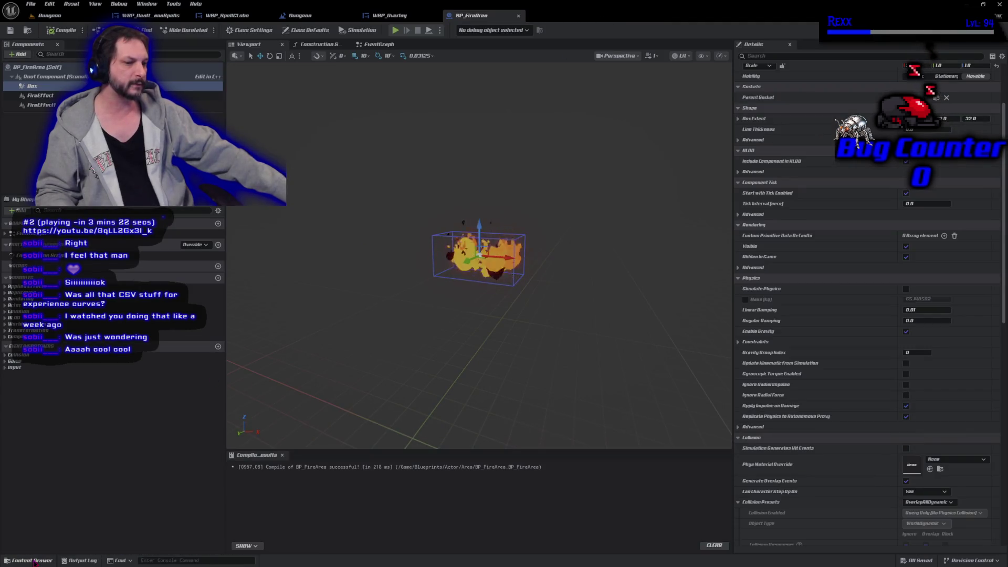
pyautogui.click(33, 560)
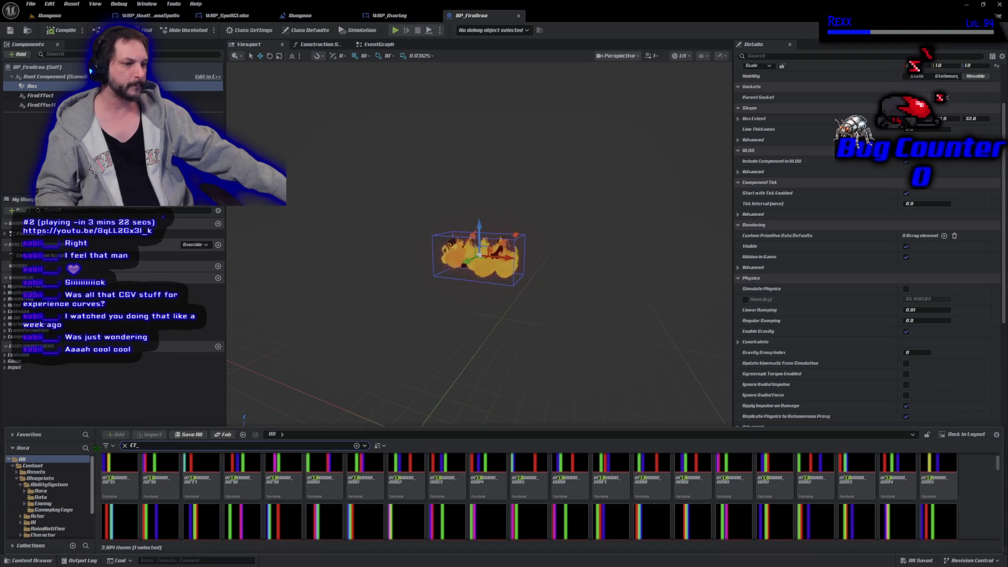
pyautogui.click(125, 446)
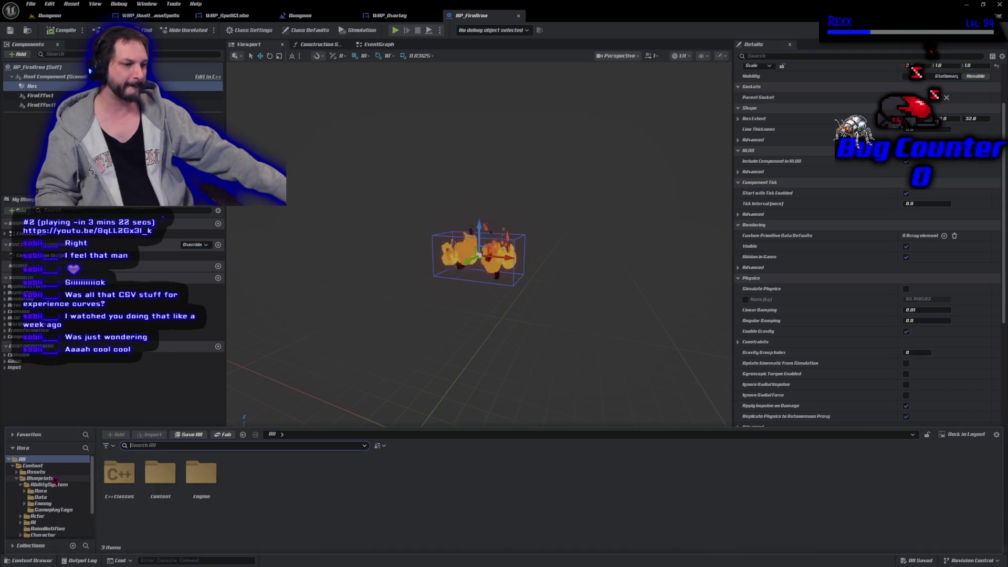
pyautogui.scroll(-3, 50, 491)
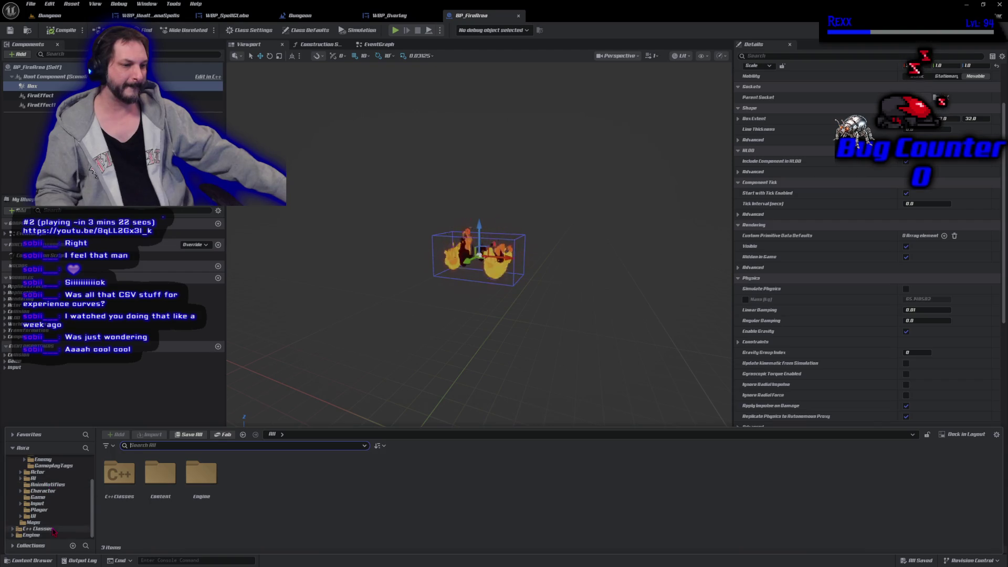
pyautogui.scroll(3, 54, 523)
pyautogui.click(53, 517)
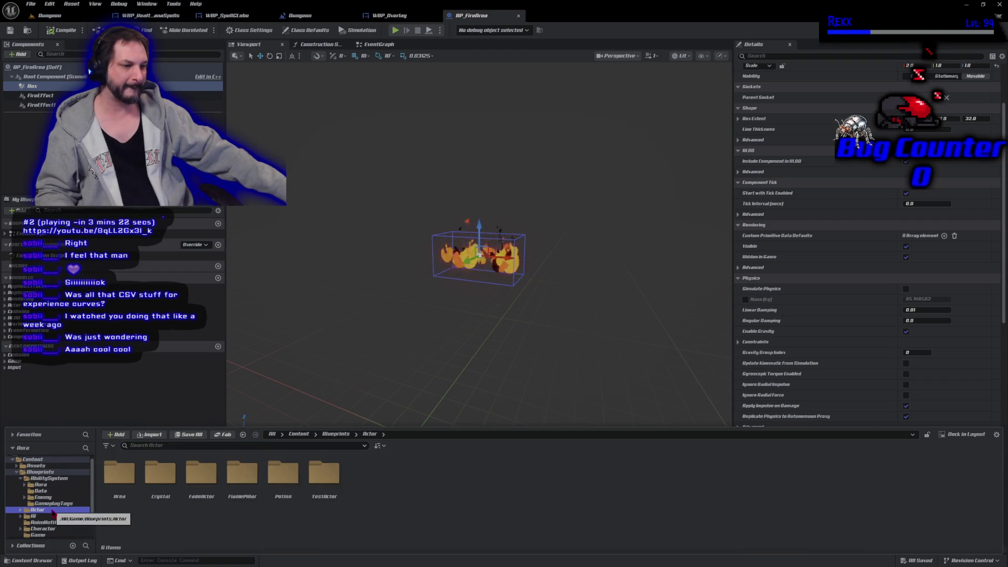
# Browse AbilitySystem > Enemy's Abilities, Cues, Effects, CurveTables and GameplayTags folders, then back out
pyautogui.click(51, 479)
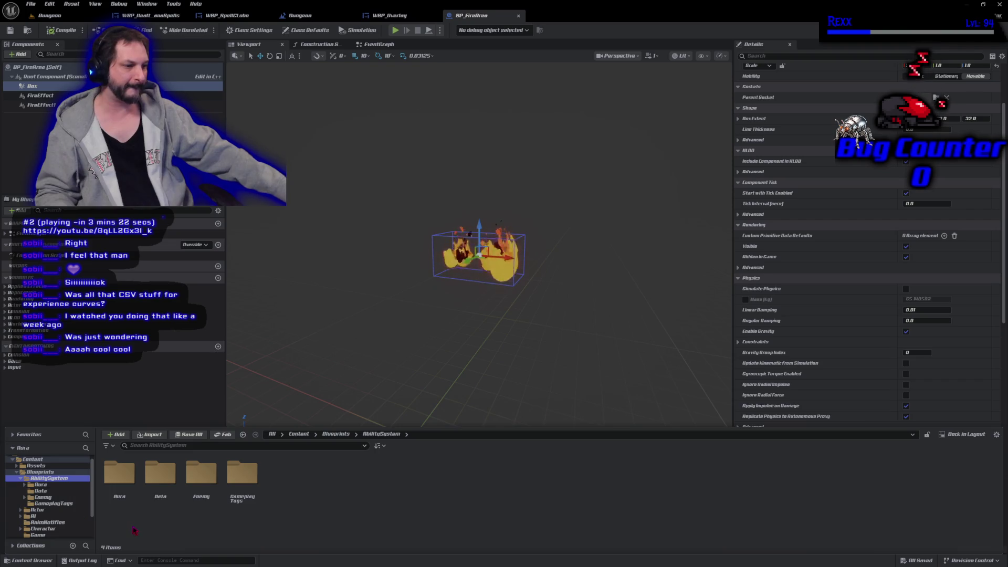
pyautogui.doubleClick(212, 483)
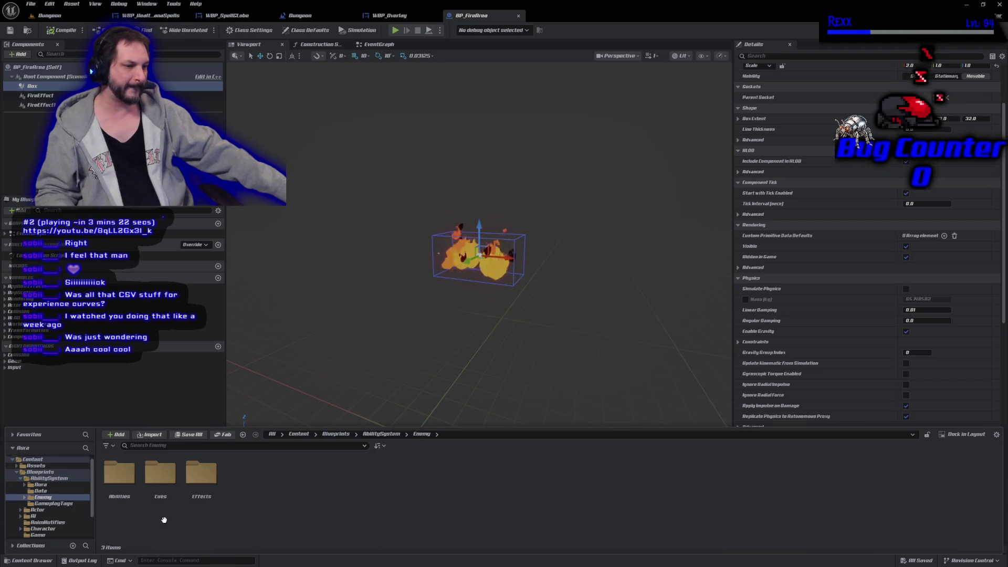
pyautogui.doubleClick(119, 476)
pyautogui.hotkey('alt', 'Left')
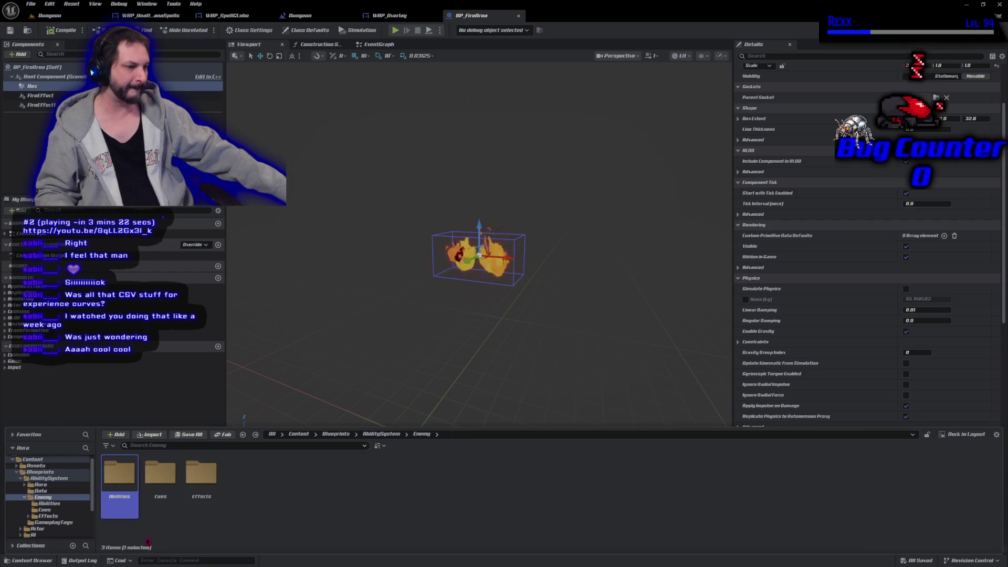
pyautogui.doubleClick(154, 512)
pyautogui.hotkey('alt', 'Left')
pyautogui.doubleClick(199, 511)
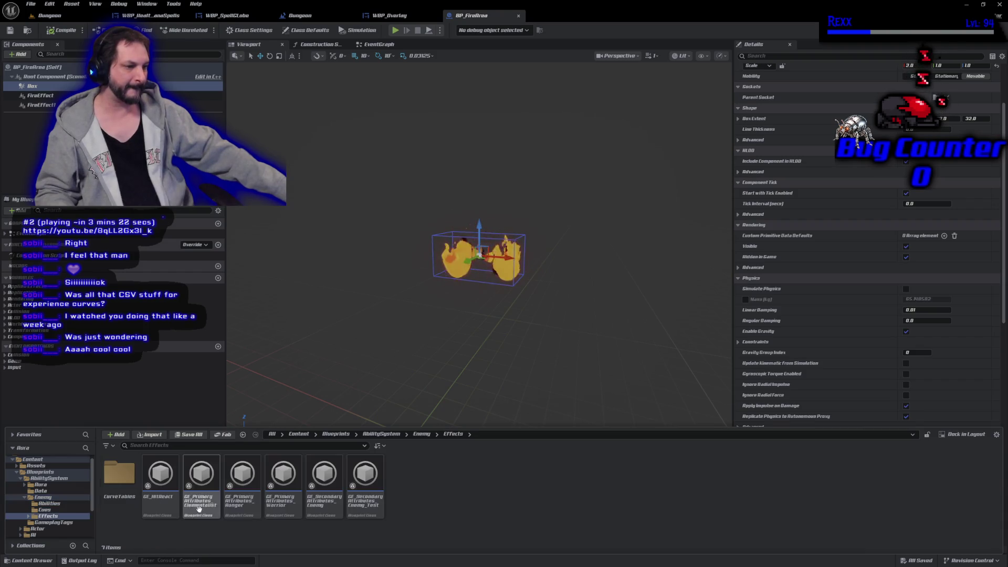
pyautogui.doubleClick(111, 509)
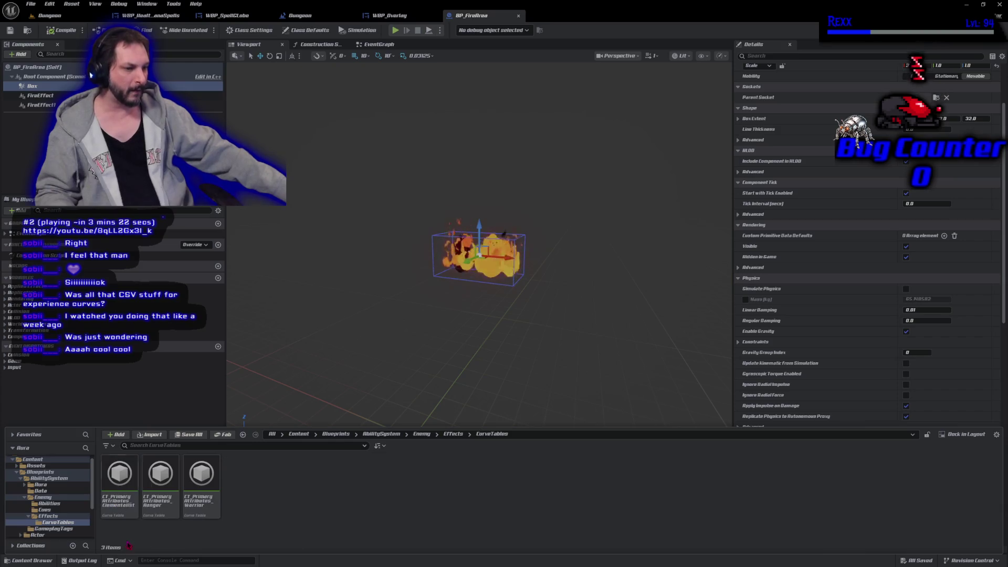
pyautogui.hotkey('alt', 'Left')
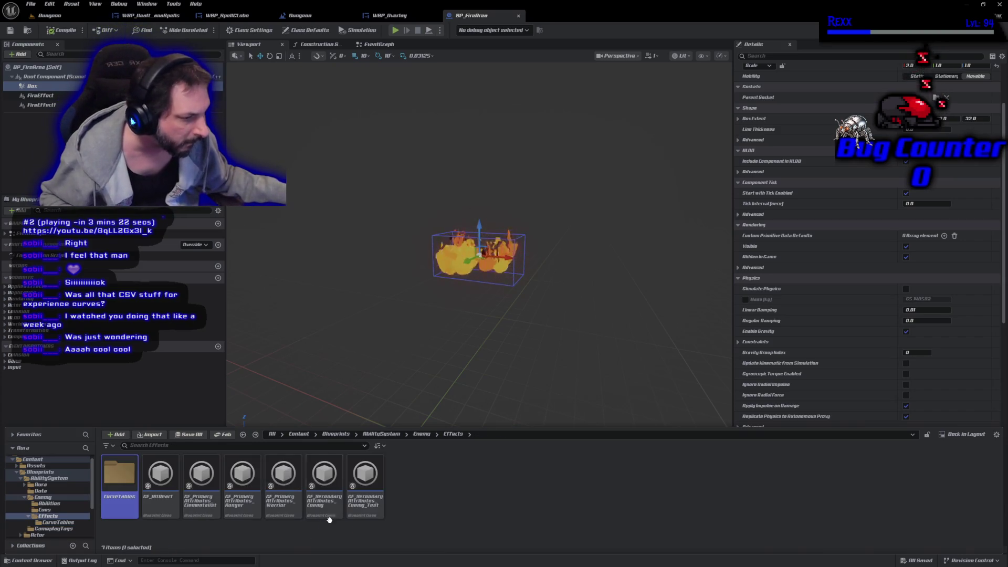
pyautogui.hotkey('alt', 'Left')
pyautogui.hotkey('alt', 'Left')
pyautogui.press('Right')
pyautogui.press('Return')
pyautogui.hotkey('alt', 'Left')
pyautogui.hotkey('alt', 'Left')
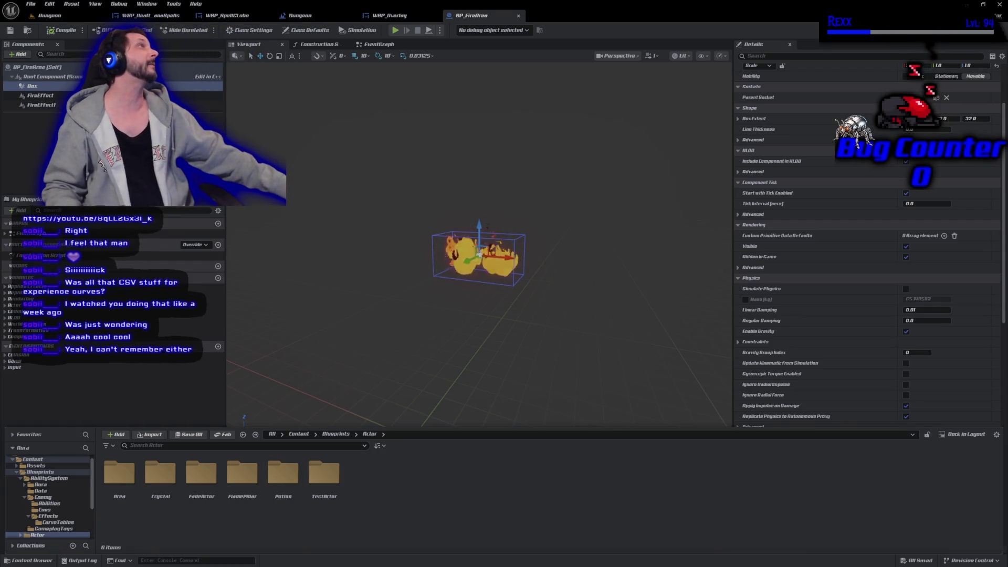
pyautogui.hotkey('alt', 'Tab')
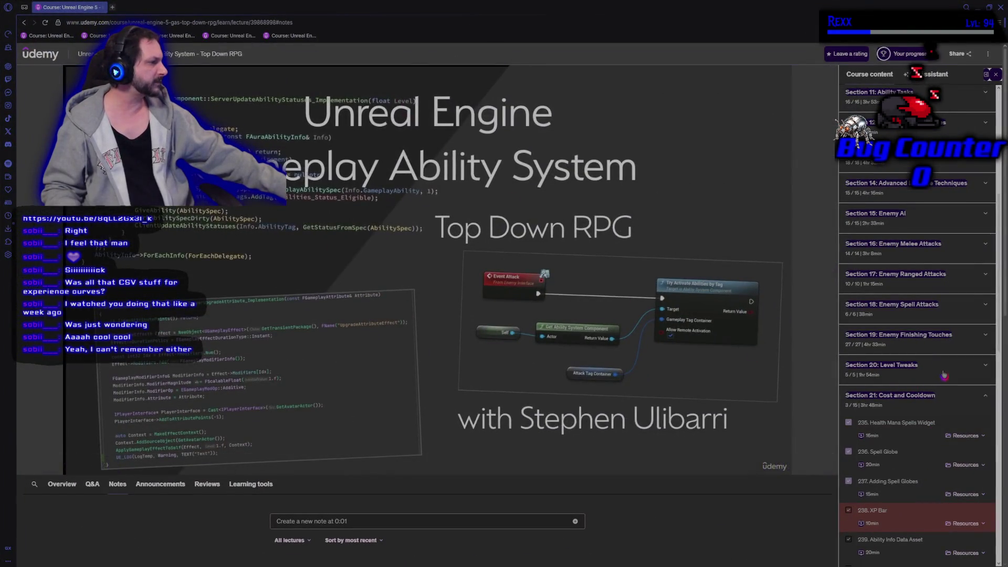
pyautogui.scroll(-5, 919, 377)
pyautogui.scroll(3, 914, 357)
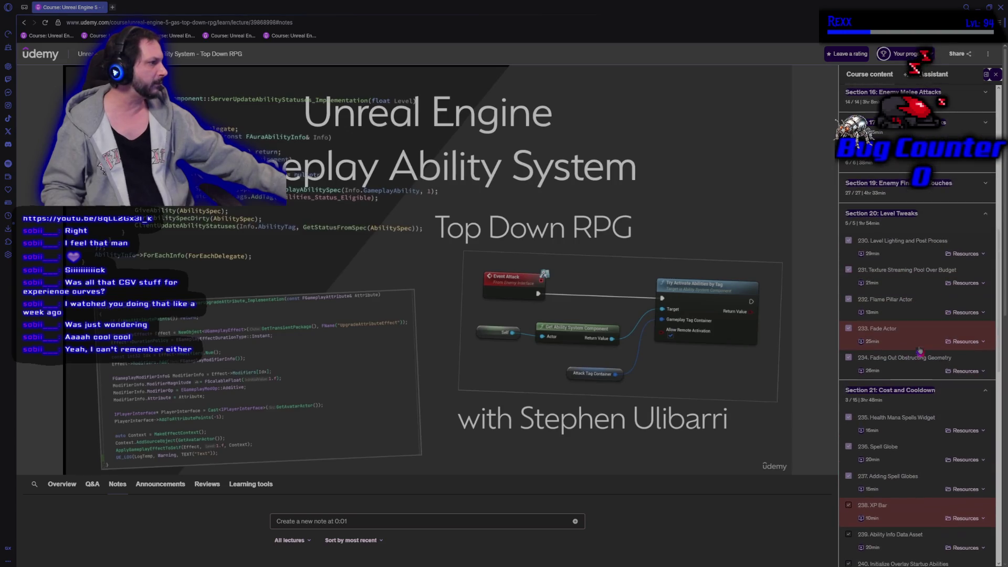
pyautogui.click(919, 219)
pyautogui.click(919, 198)
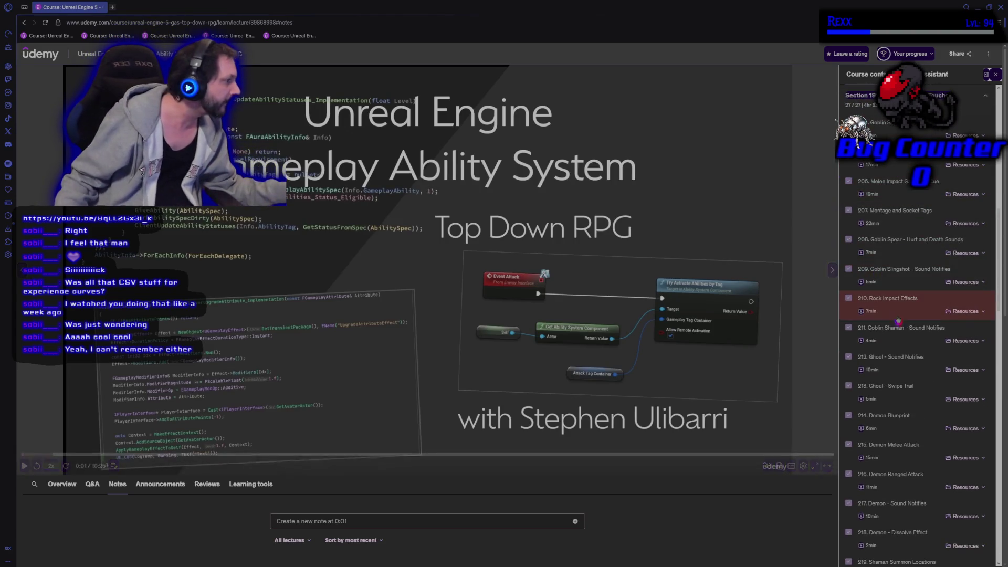
pyautogui.scroll(-3, 908, 368)
pyautogui.scroll(-1, 909, 394)
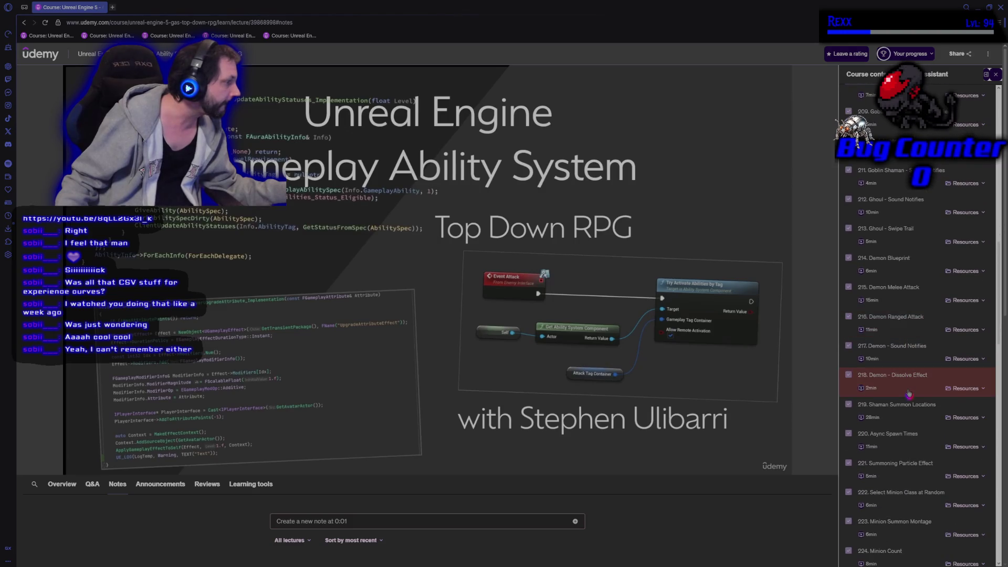
pyautogui.scroll(-2, 908, 393)
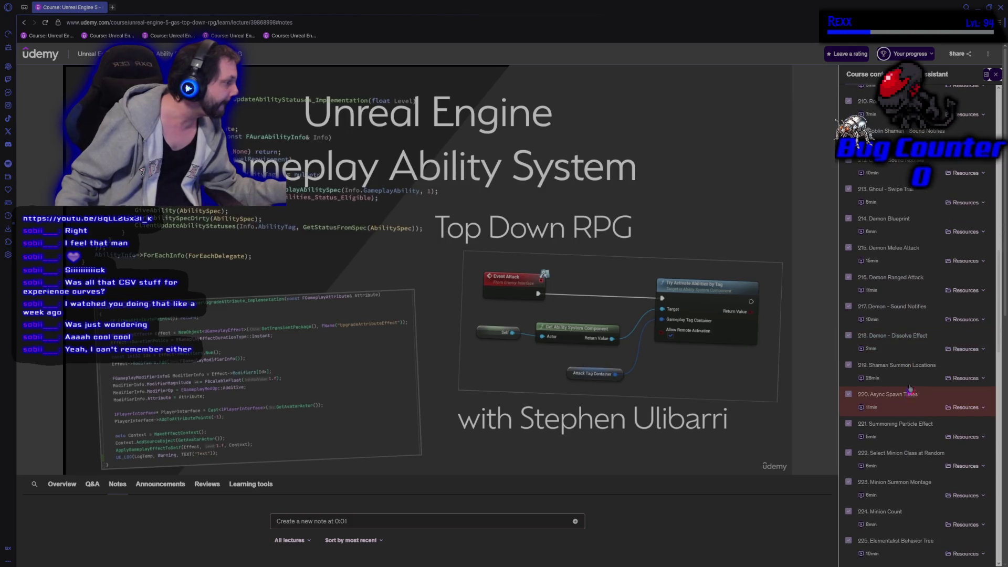
pyautogui.scroll(-8, 912, 384)
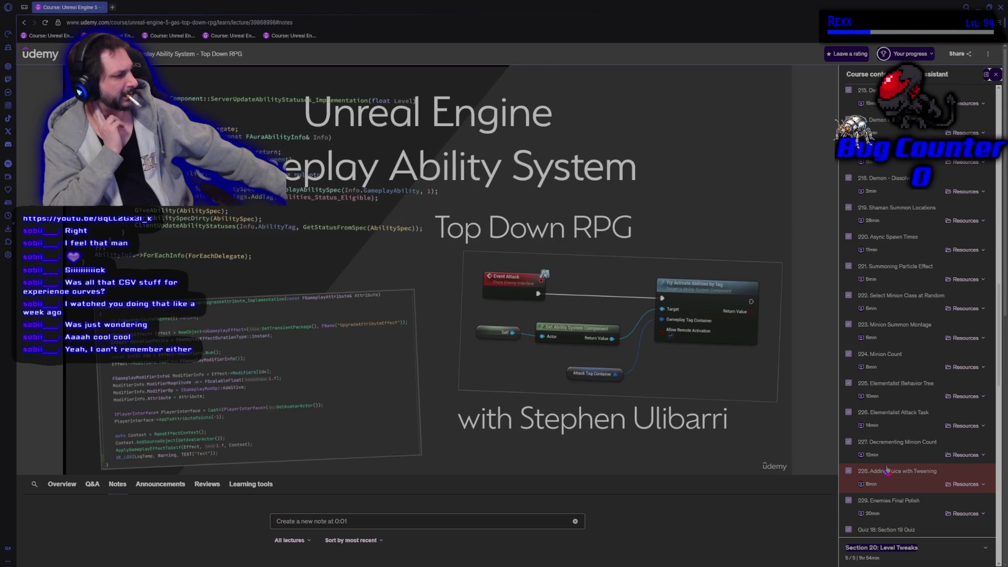
pyautogui.scroll(6, 887, 469)
pyautogui.scroll(3, 945, 256)
pyautogui.click(947, 255)
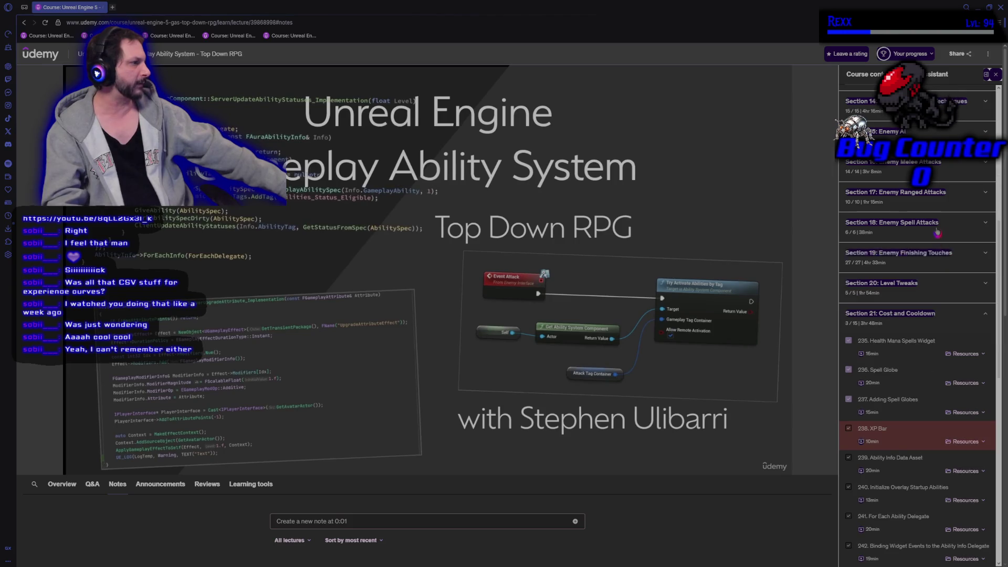
pyautogui.click(937, 232)
pyautogui.scroll(-2, 934, 252)
pyautogui.scroll(-5, 932, 271)
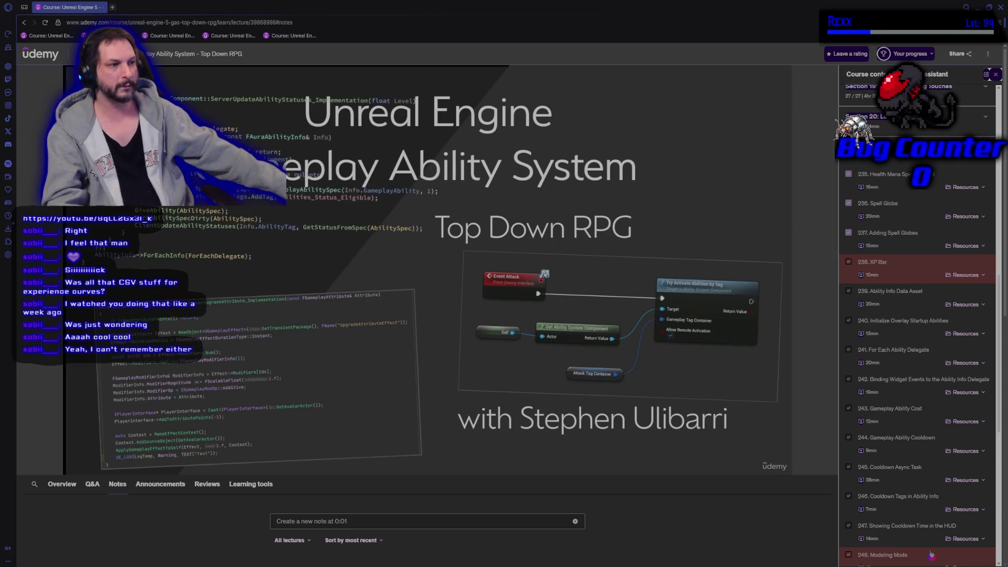
pyautogui.hotkey('alt', 'Tab')
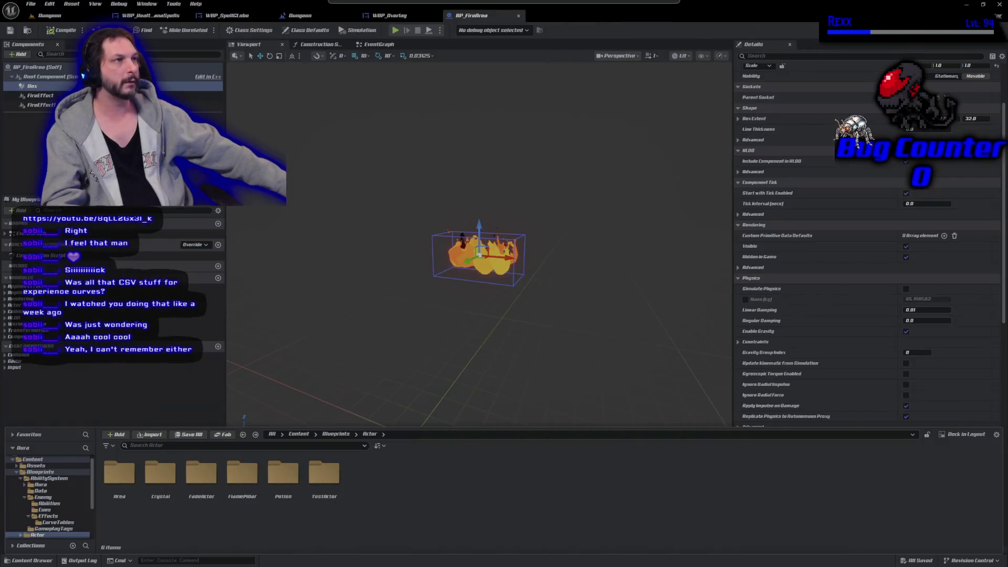
# Go through Blueprints > AbilitySystem > Enemy > Effects > CurveTables and open CT_Primary_Attributes_Elementalist
pyautogui.hotkey('ctrl', 'space')
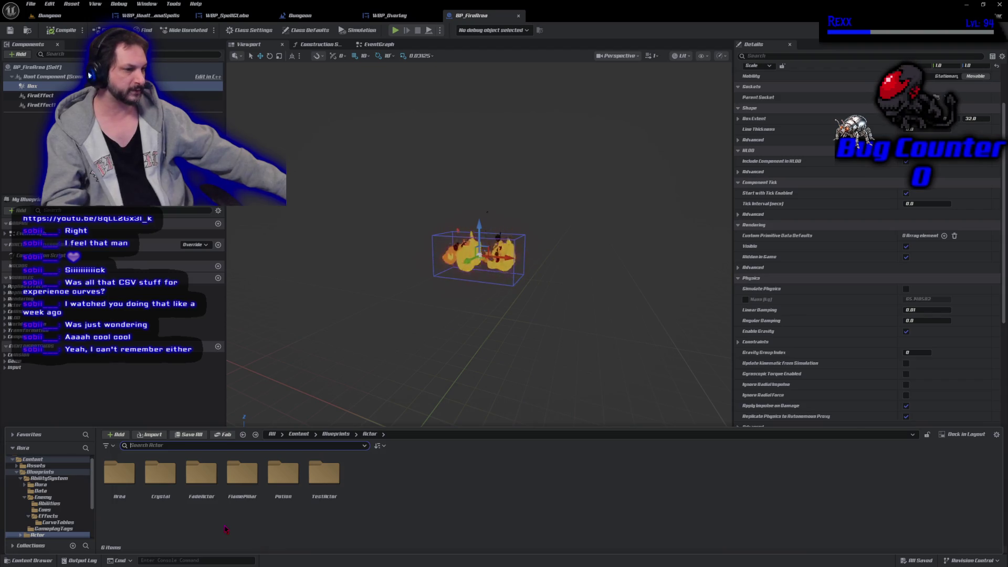
pyautogui.click(336, 434)
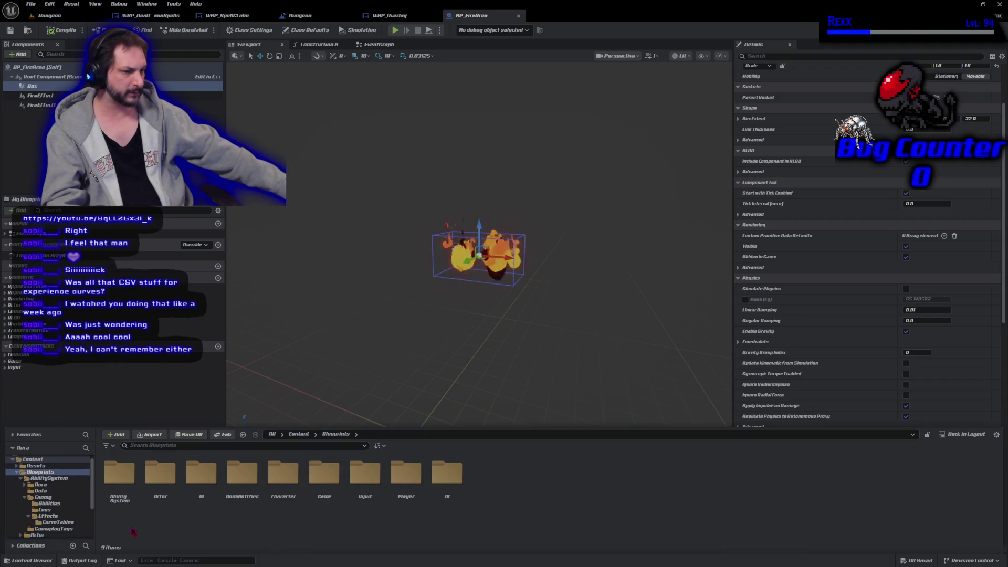
pyautogui.doubleClick(116, 512)
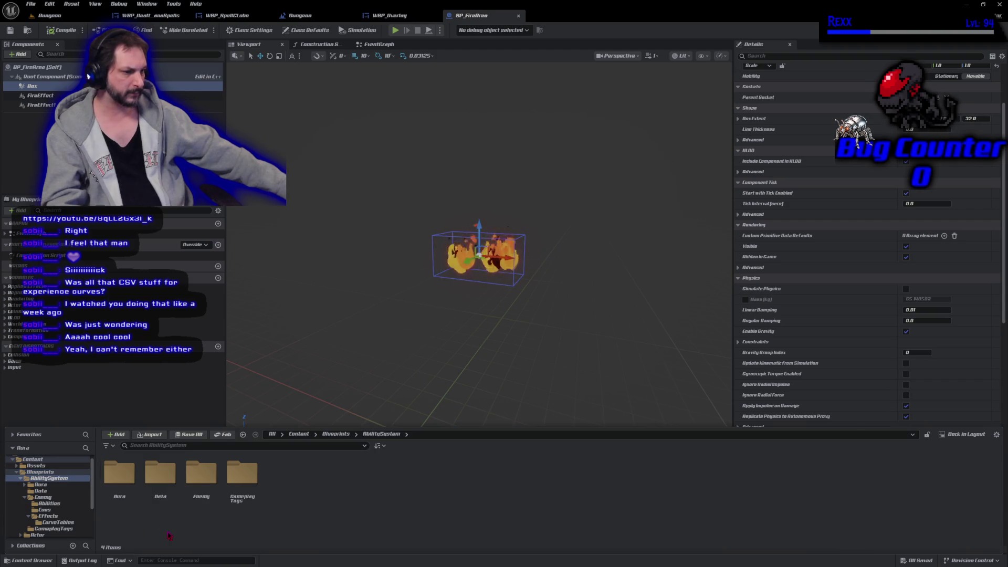
pyautogui.doubleClick(201, 501)
pyautogui.click(110, 505)
pyautogui.doubleClick(110, 505)
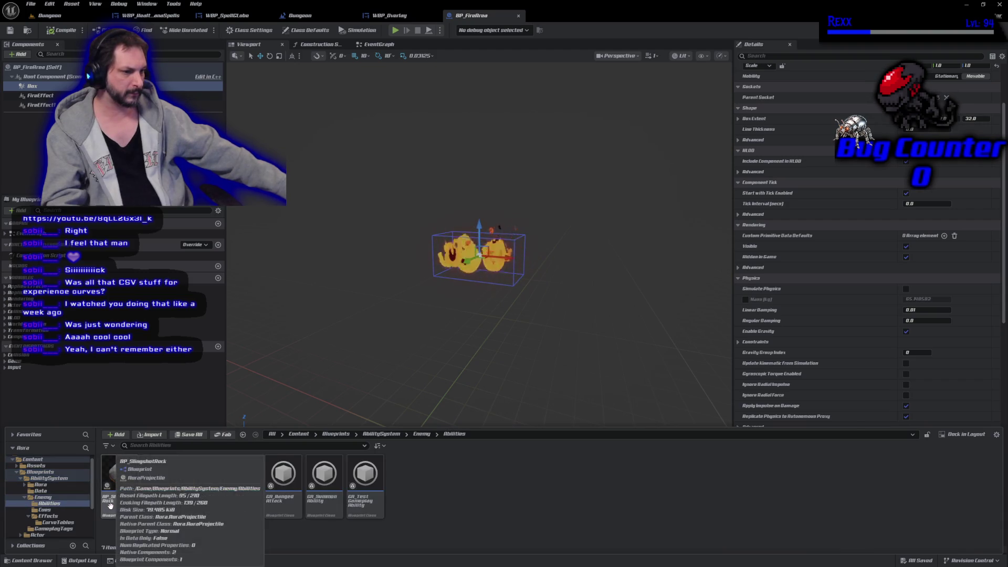
pyautogui.hotkey('alt', 'Left')
pyautogui.doubleClick(201, 501)
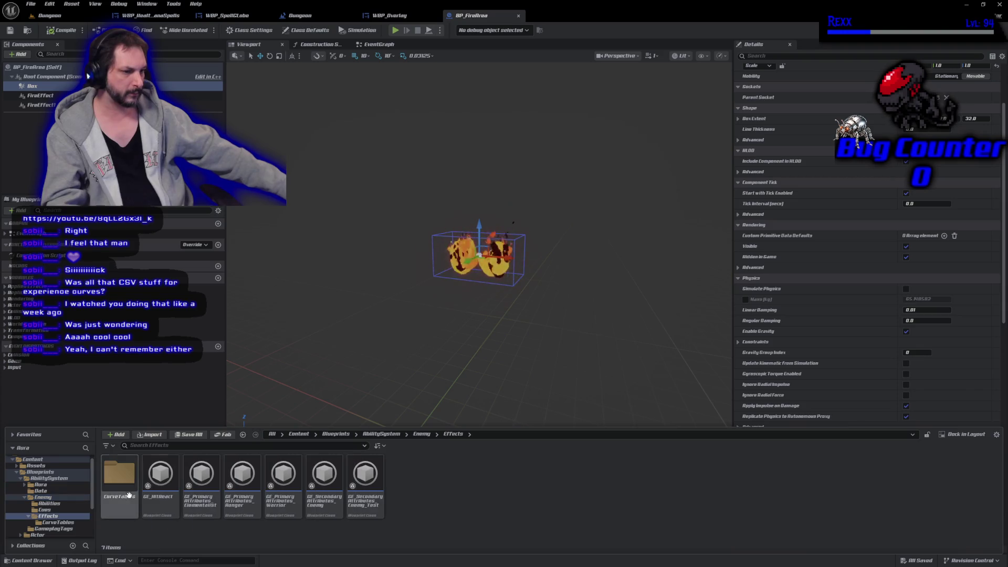
pyautogui.doubleClick(109, 506)
pyautogui.doubleClick(108, 506)
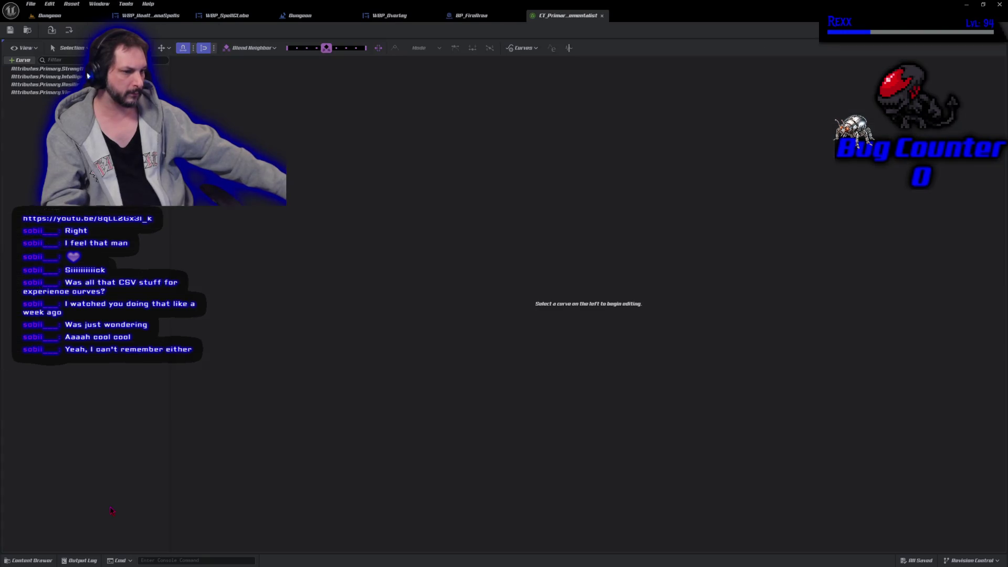
# Inspect the Intelligence curve, then save and close the Elementalist curve table
pyautogui.click(84, 76)
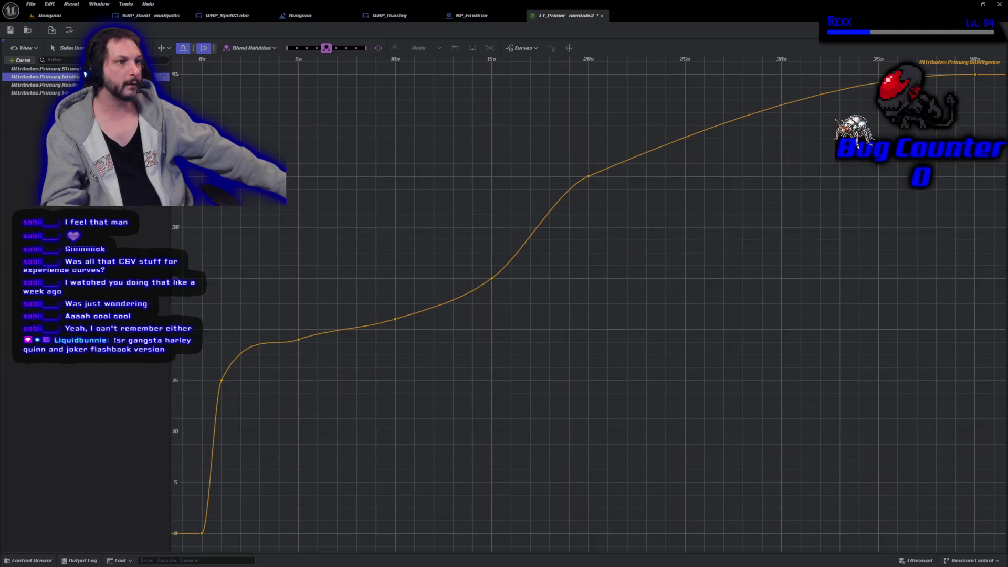
pyautogui.keyDown('ctrl'); pyautogui.click(84, 74); pyautogui.keyUp('ctrl')
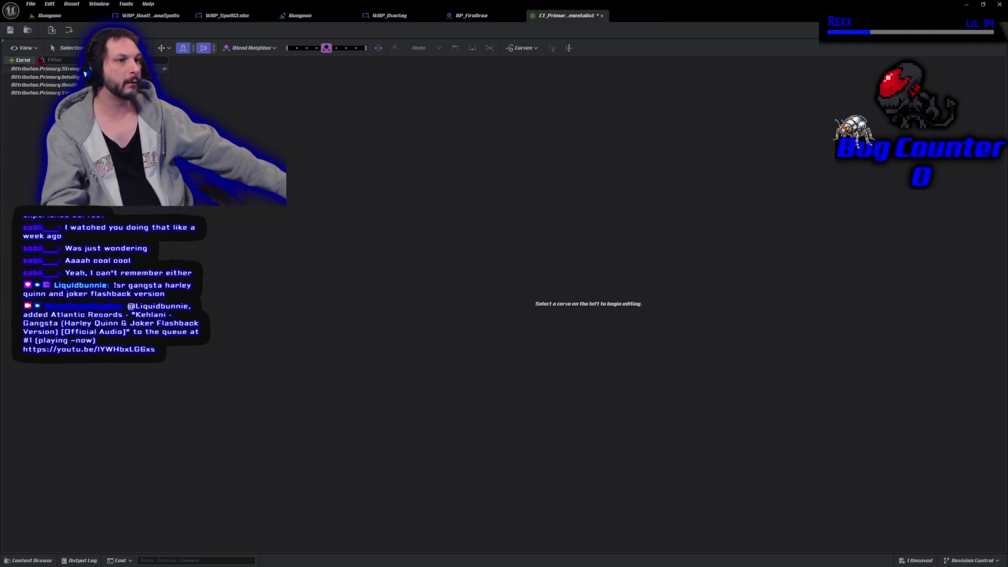
pyautogui.click(11, 30)
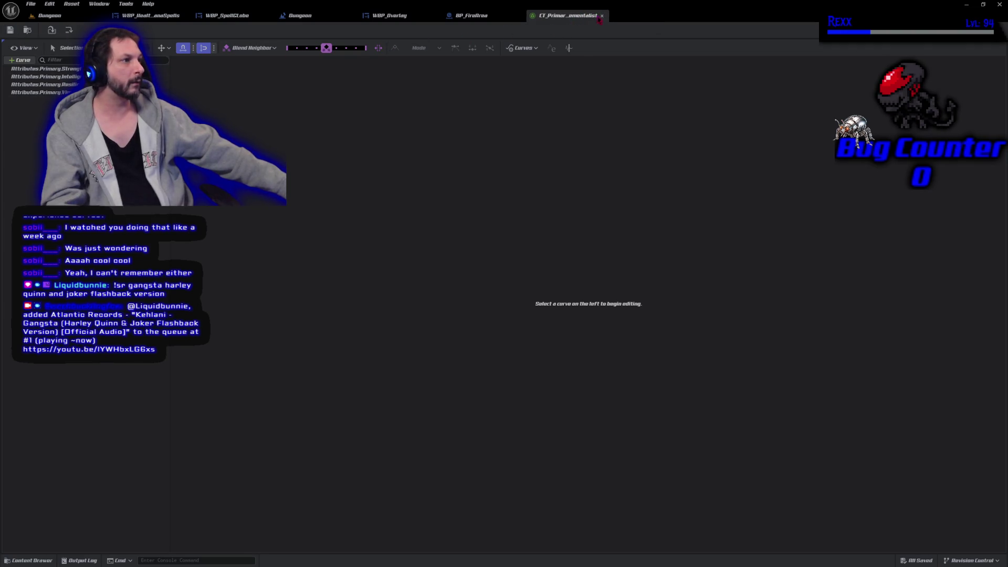
pyautogui.click(601, 17)
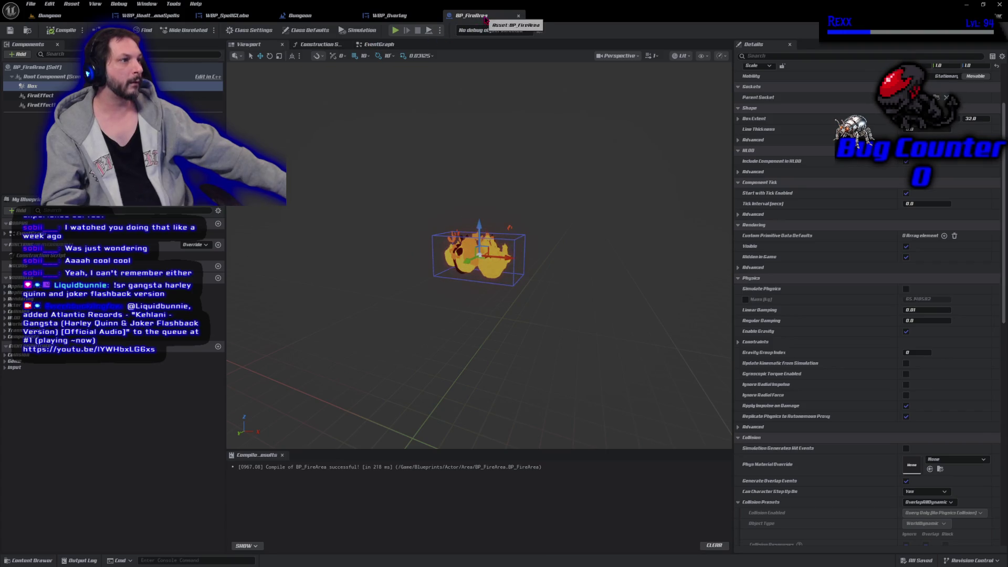
# Close the BP_FireArea blueprint tab
pyautogui.click(518, 16)
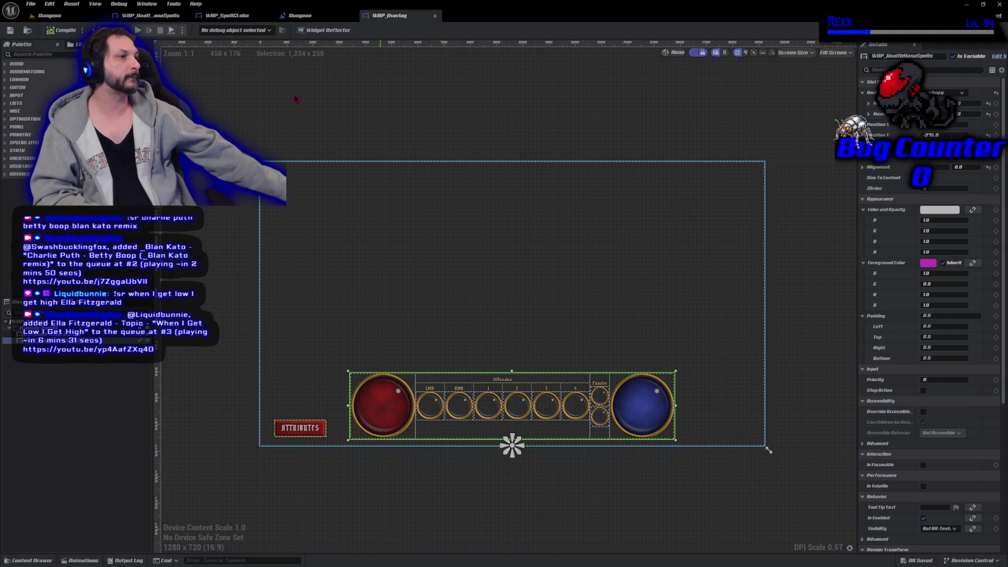
# Switch to the Dungeon level blueprint and centre the BeginPlay and Print String nodes
pyautogui.moveTo(301, 99); pyautogui.dragTo(334, 135)
pyautogui.click(301, 16)
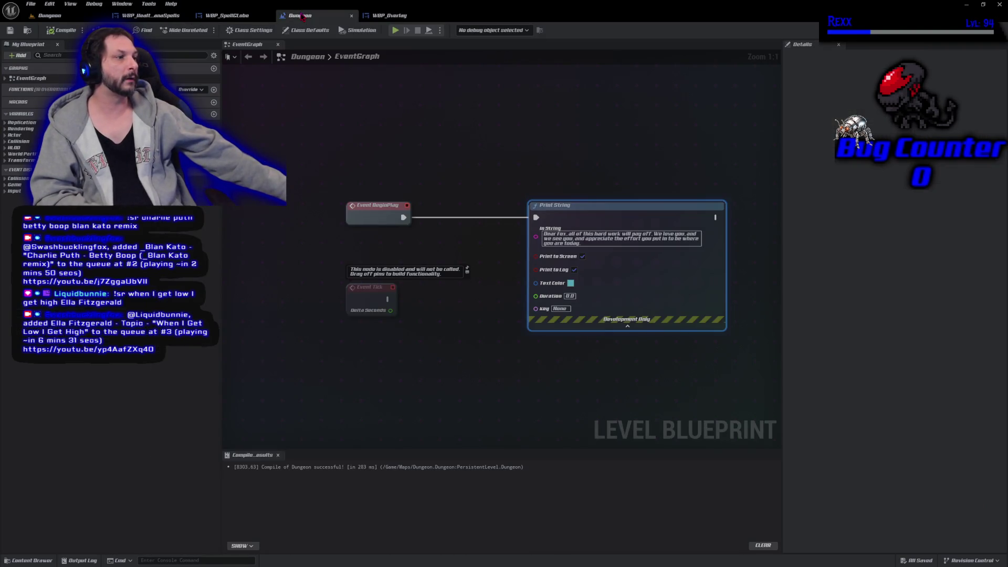
pyautogui.moveTo(435, 172)
pyautogui.mouseDown()
pyautogui.moveTo(353, 209)
pyautogui.moveTo(382, 254)
pyautogui.mouseUp()
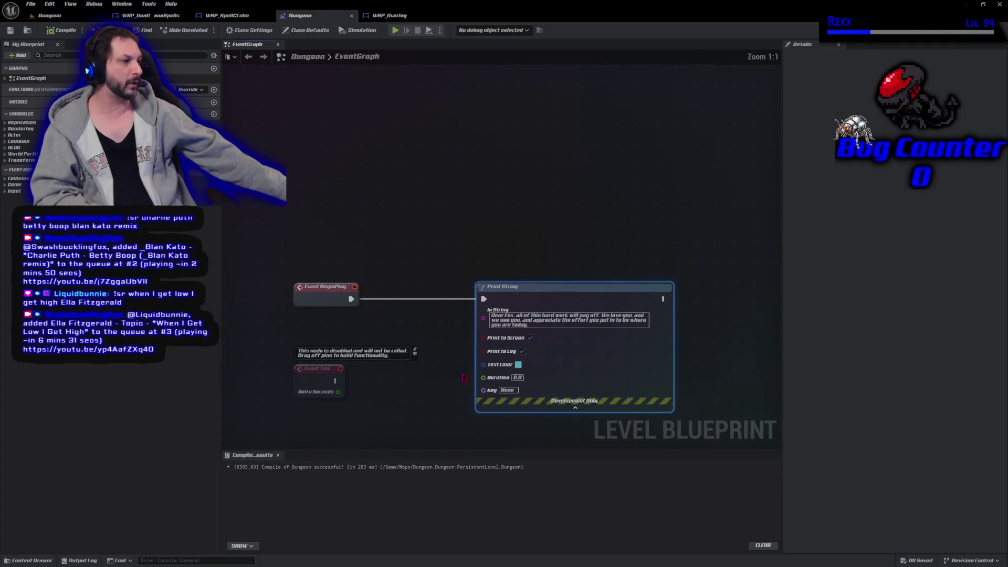
pyautogui.moveTo(463, 376); pyautogui.dragTo(461, 366)
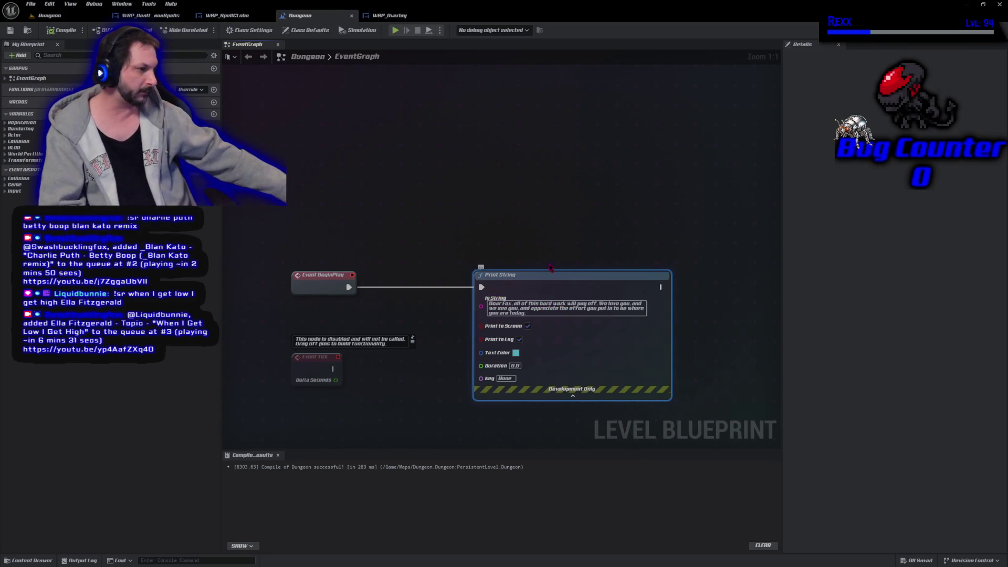
pyautogui.moveTo(574, 248)
pyautogui.mouseDown()
pyautogui.moveTo(552, 169)
pyautogui.moveTo(567, 164)
pyautogui.mouseUp()
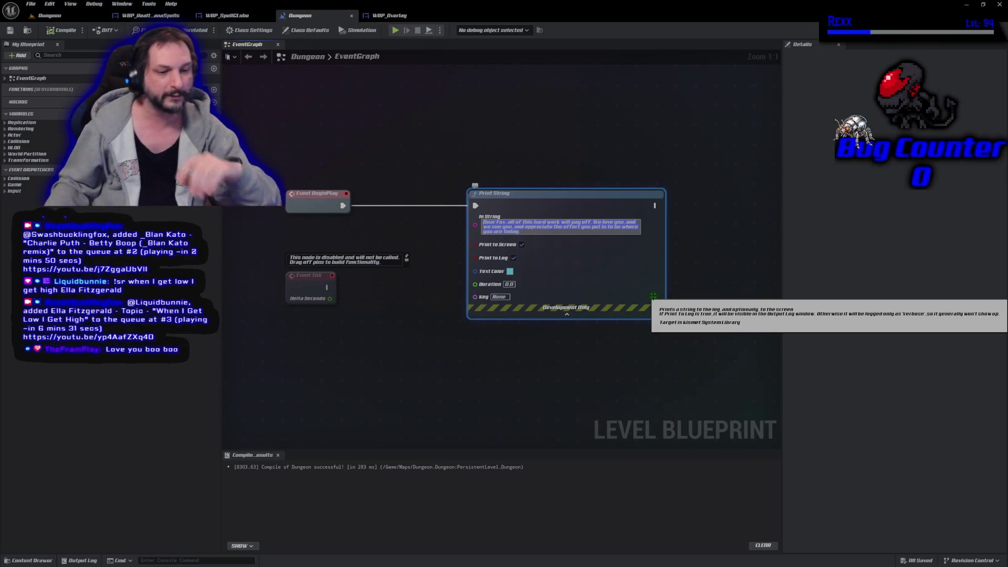
# Change the Print String Text Color to the dark purple swatch, then compile and save the level blueprint
pyautogui.click(509, 272)
pyautogui.moveTo(592, 285); pyautogui.dragTo(623, 275)
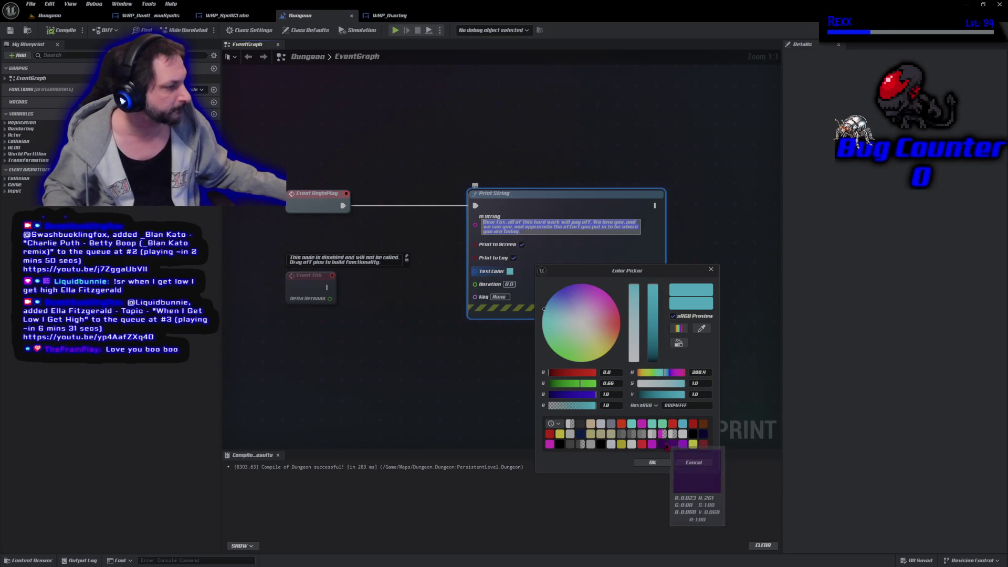
pyautogui.click(663, 445)
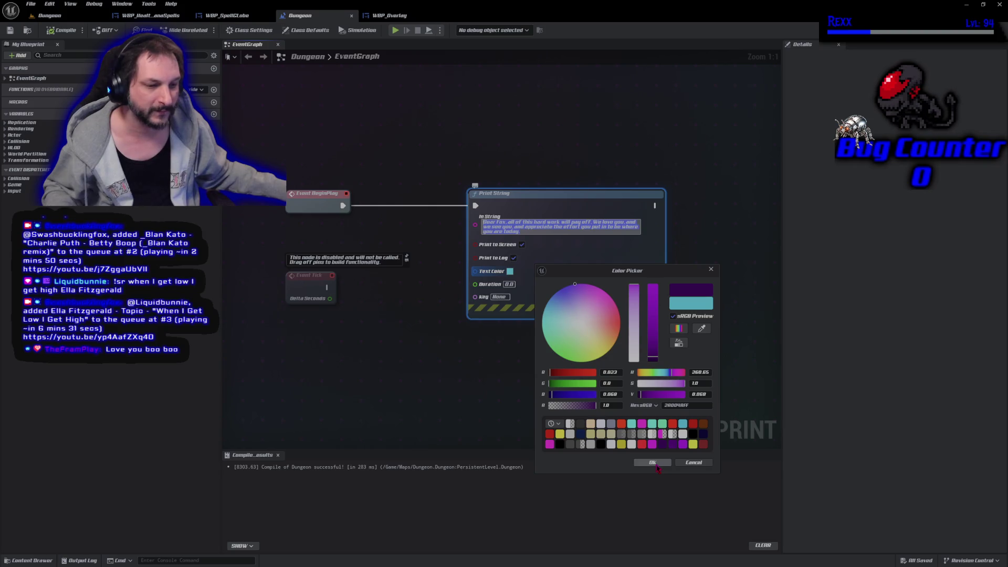
pyautogui.click(655, 464)
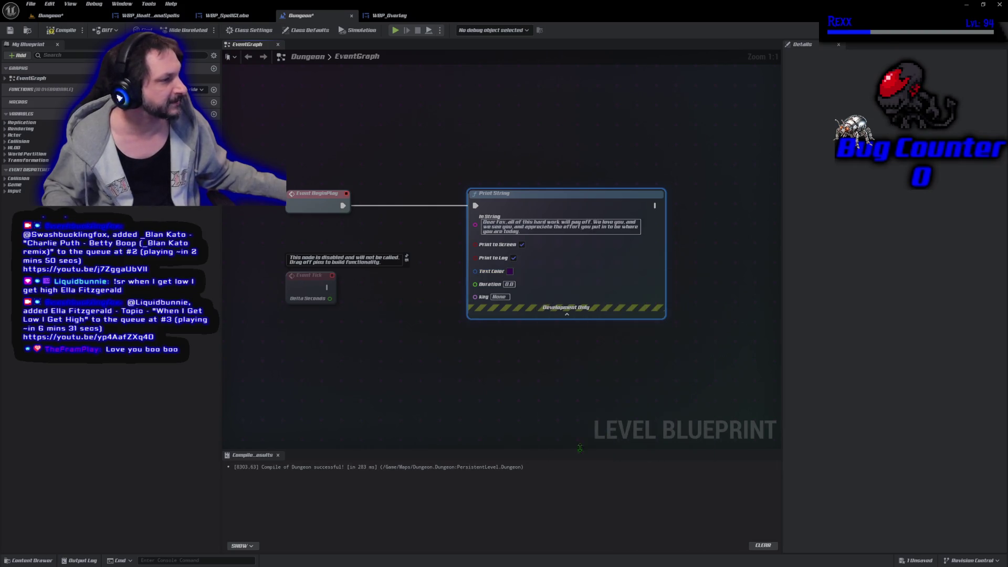
pyautogui.click(69, 34)
pyautogui.click(9, 30)
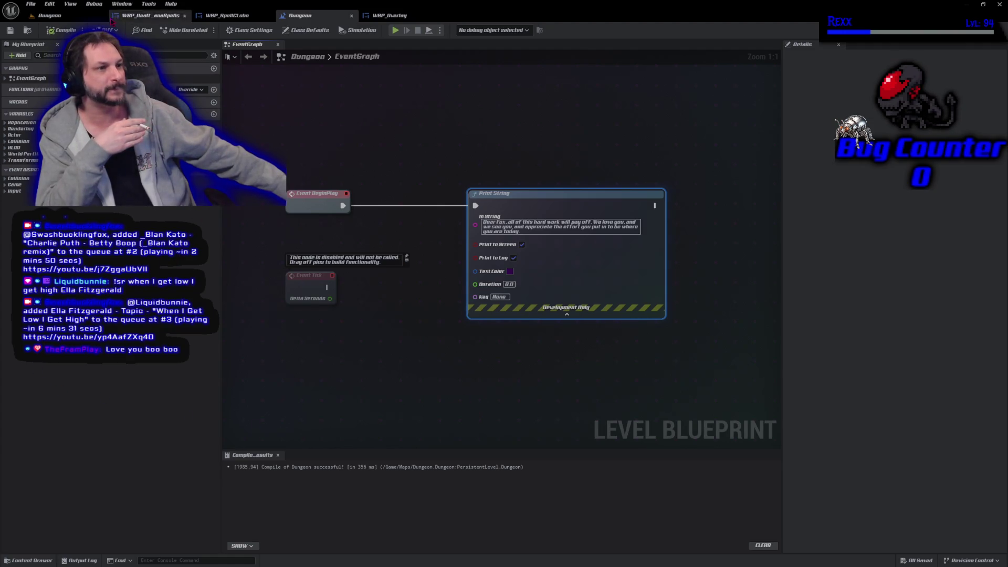
pyautogui.click(89, 20)
pyautogui.click(199, 30)
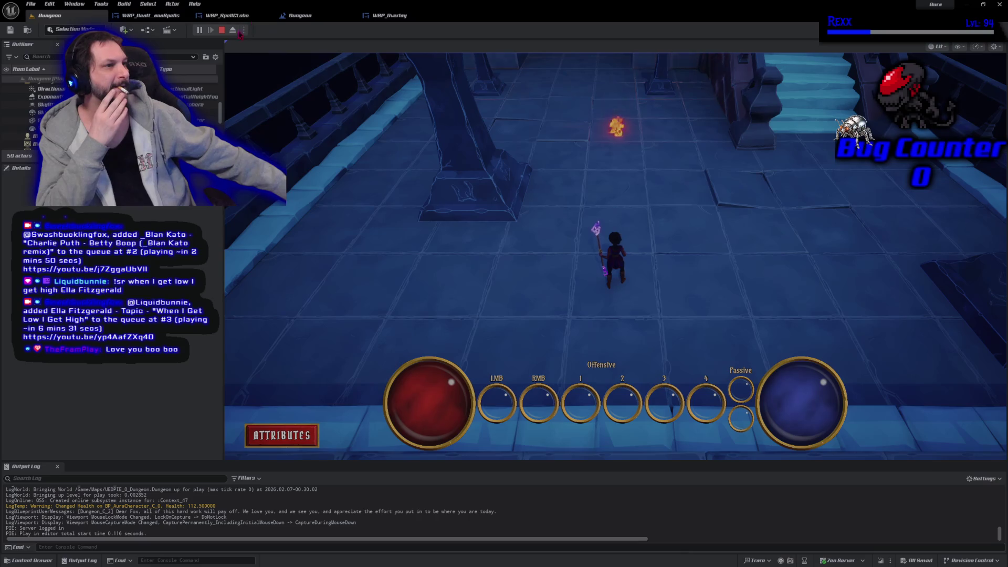
pyautogui.click(222, 31)
pyautogui.click(167, 16)
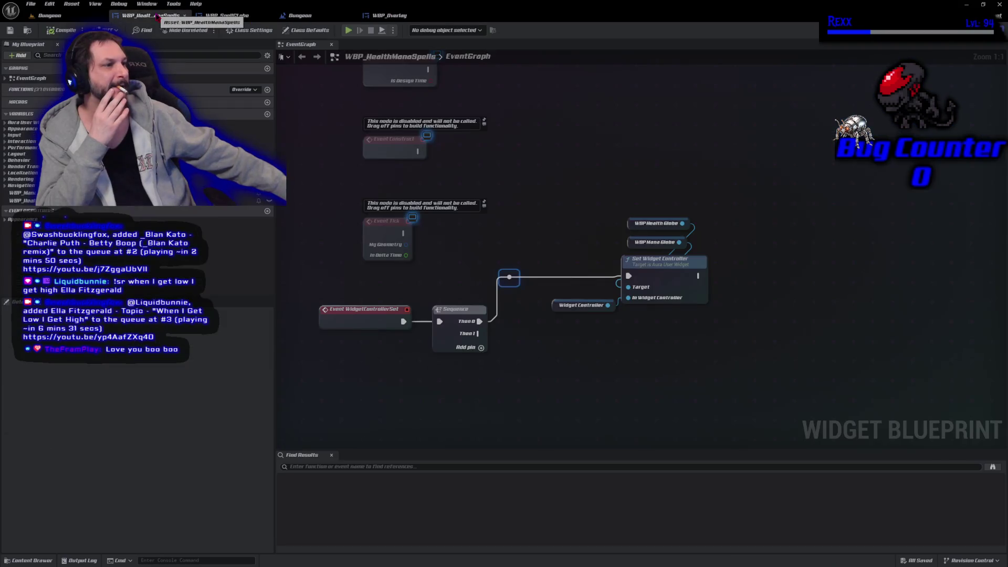
pyautogui.click(320, 16)
pyautogui.click(321, 204)
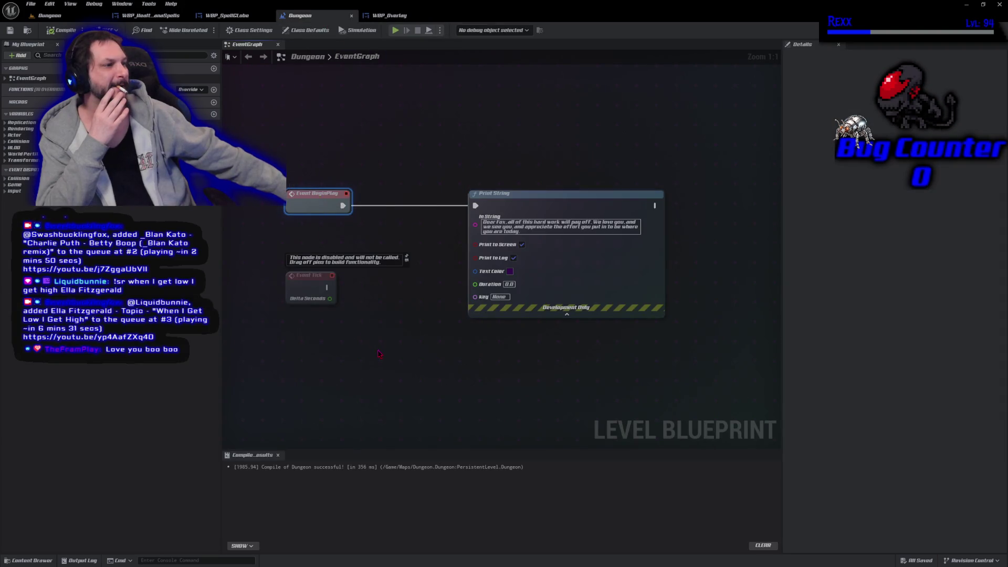
# Move the Print String node aside and set its Duration to 600.0 seconds
pyautogui.moveTo(553, 205); pyautogui.dragTo(615, 206)
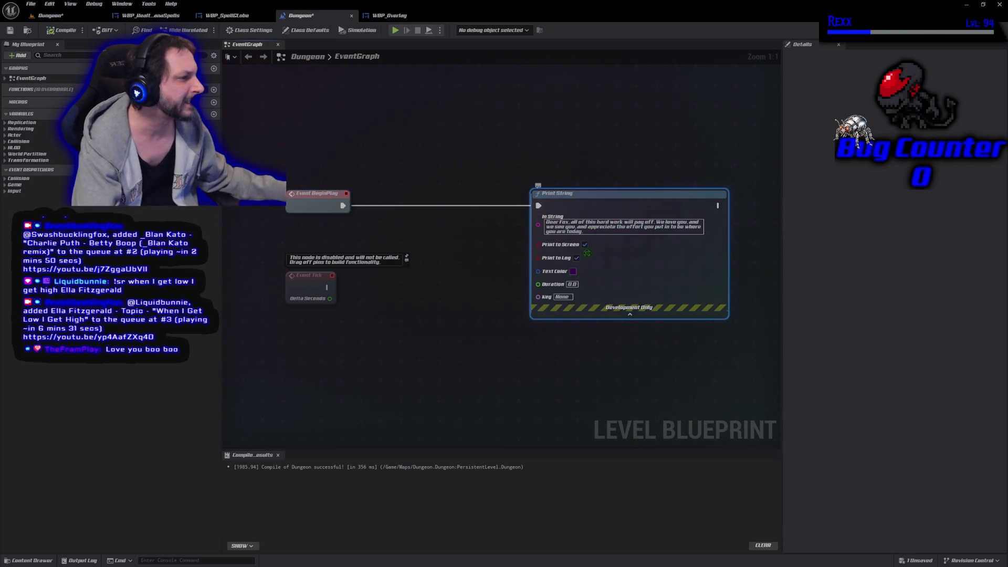
pyautogui.click(572, 285)
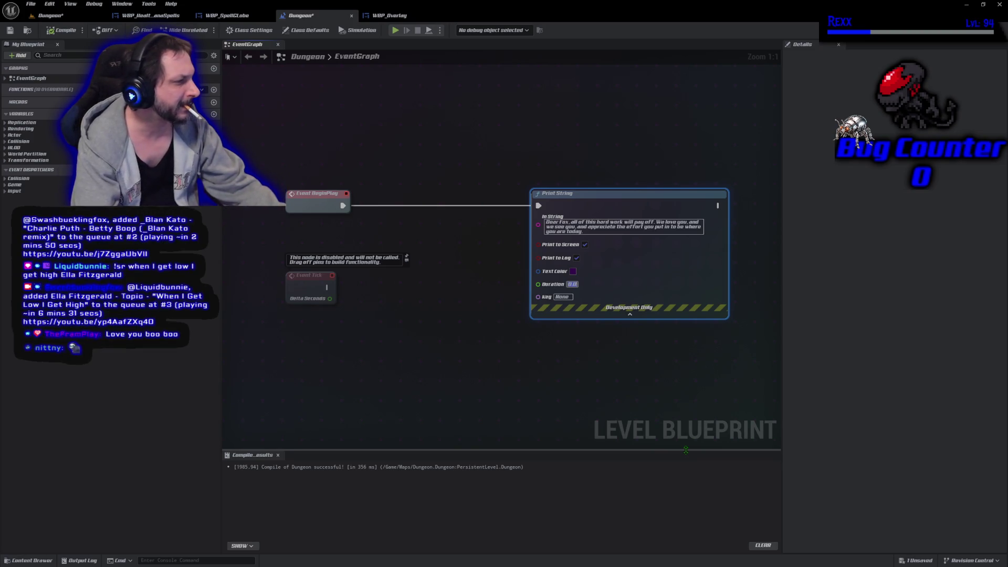
pyautogui.write('1')
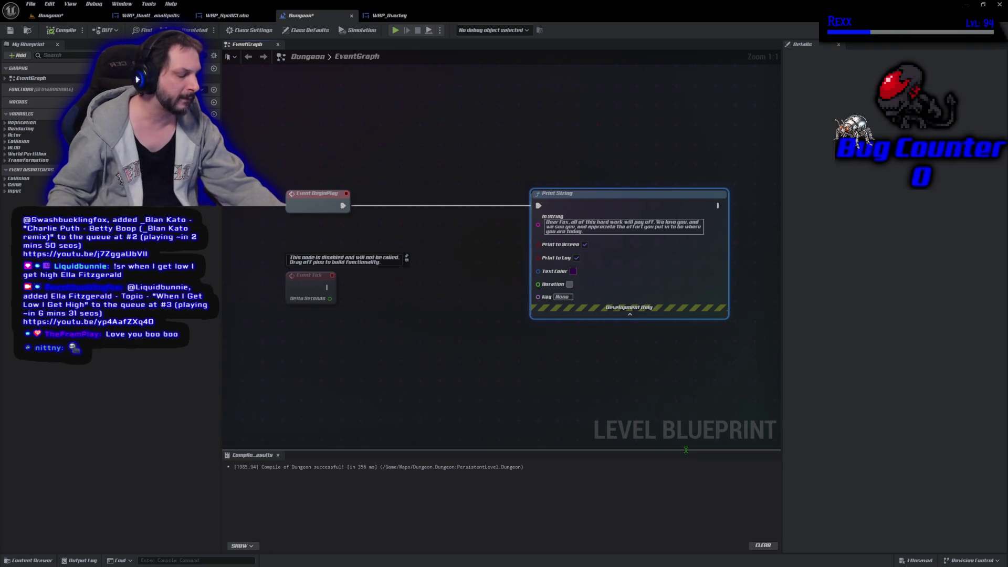
pyautogui.write('00.0')
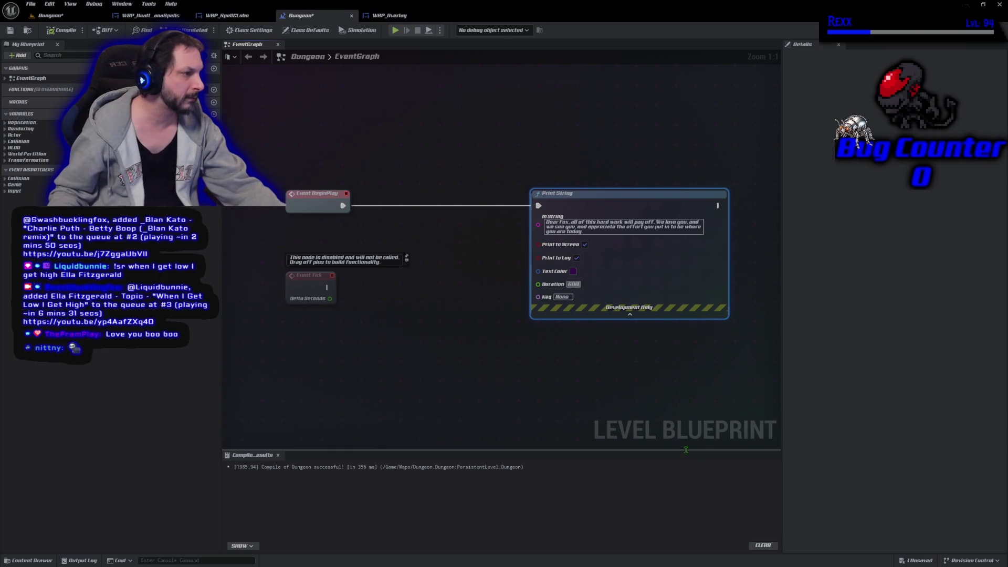
# Compile and save the level blueprint, then start a Play session of the Dungeon level
pyautogui.click(53, 30)
pyautogui.click(10, 30)
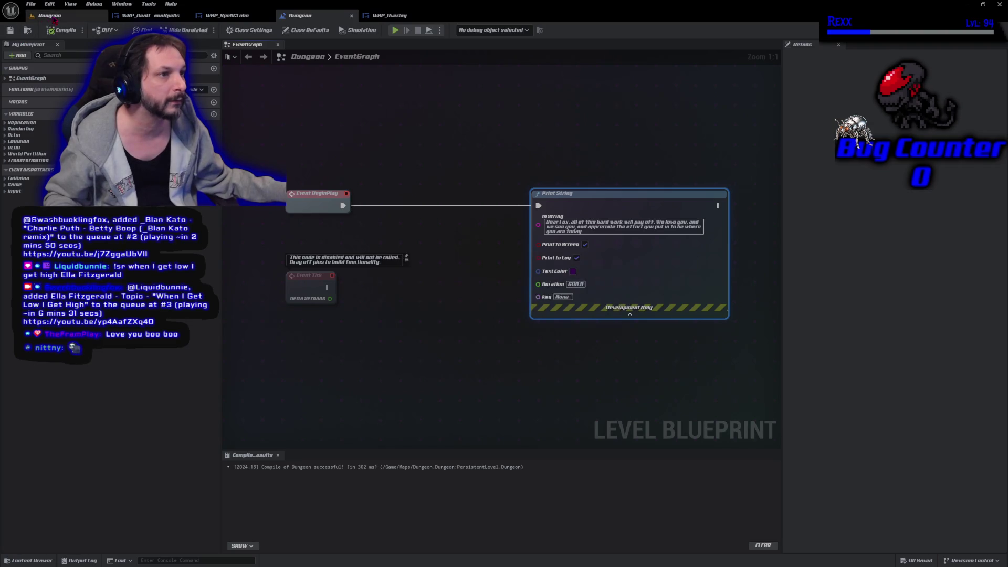
pyautogui.click(52, 17)
pyautogui.click(199, 30)
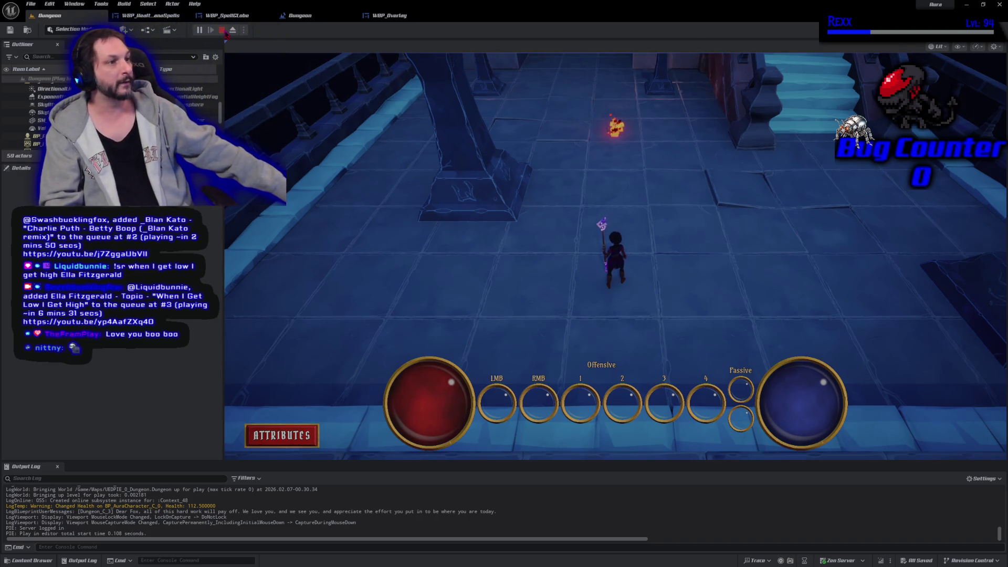
# Stop the play session and return to the Dungeon level blueprint's event graph
pyautogui.press('Escape')
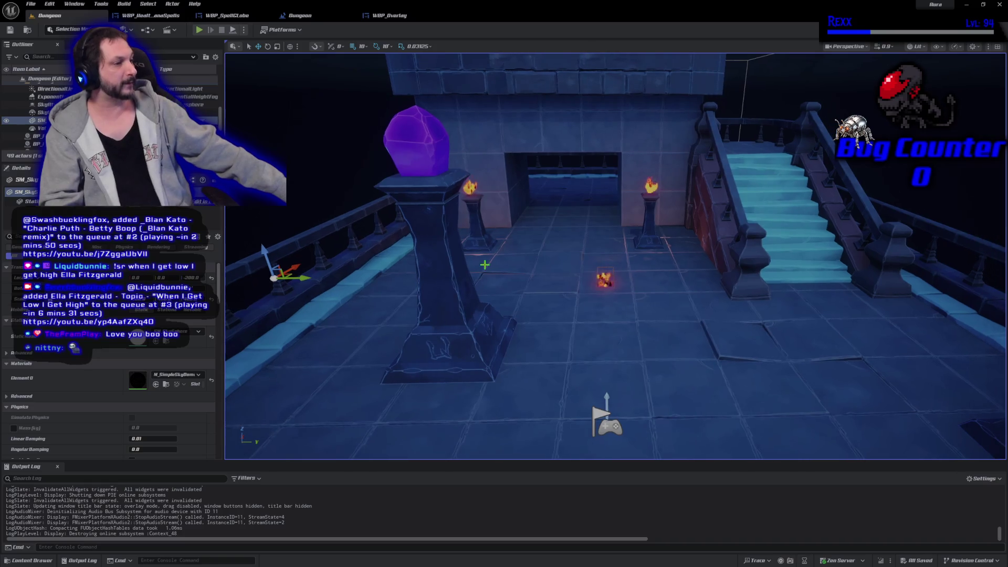
pyautogui.click(389, 15)
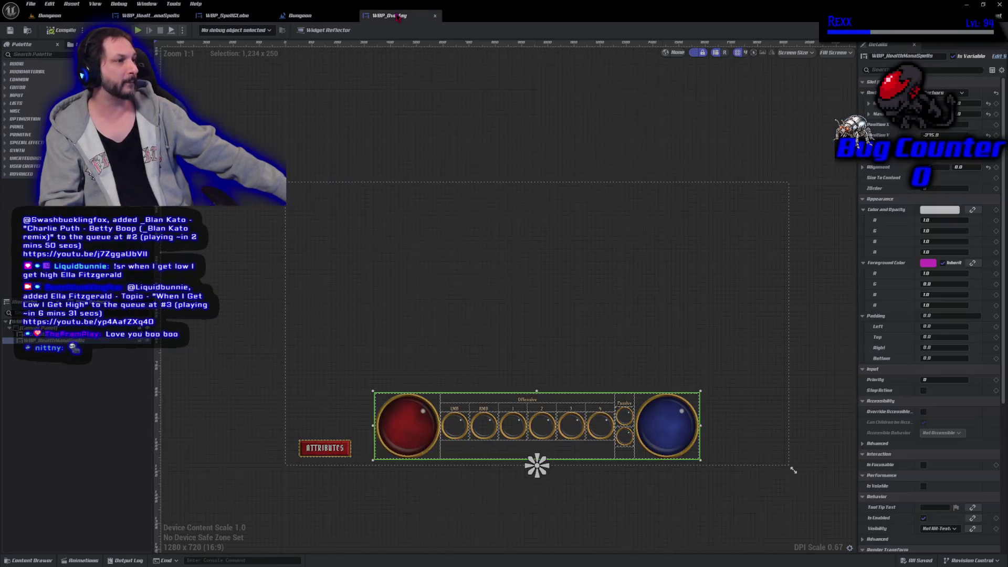
pyautogui.click(318, 16)
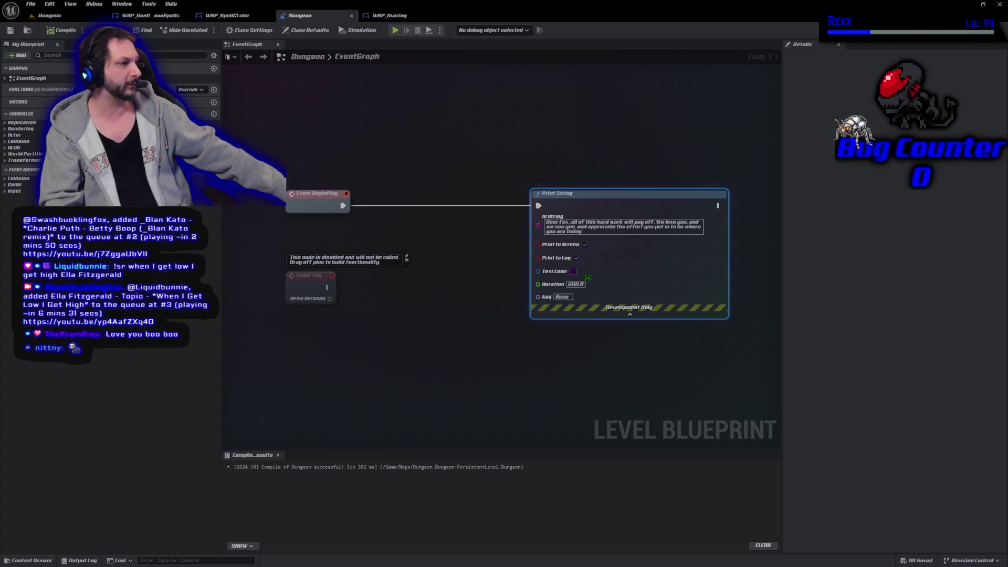
# Change the Print String text colour to yellow, then compile and save the blueprint
pyautogui.click(573, 270)
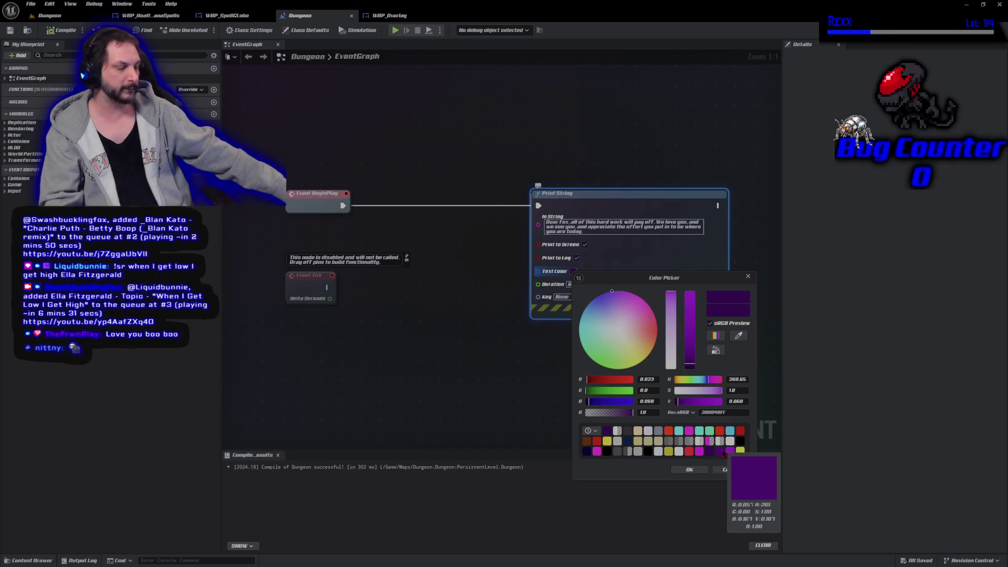
pyautogui.click(699, 451)
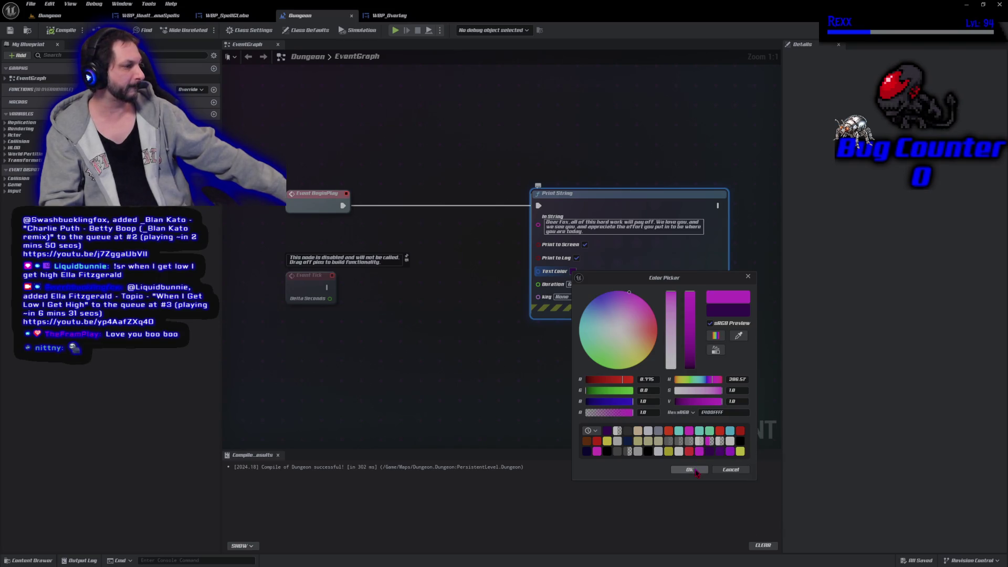
pyautogui.click(597, 451)
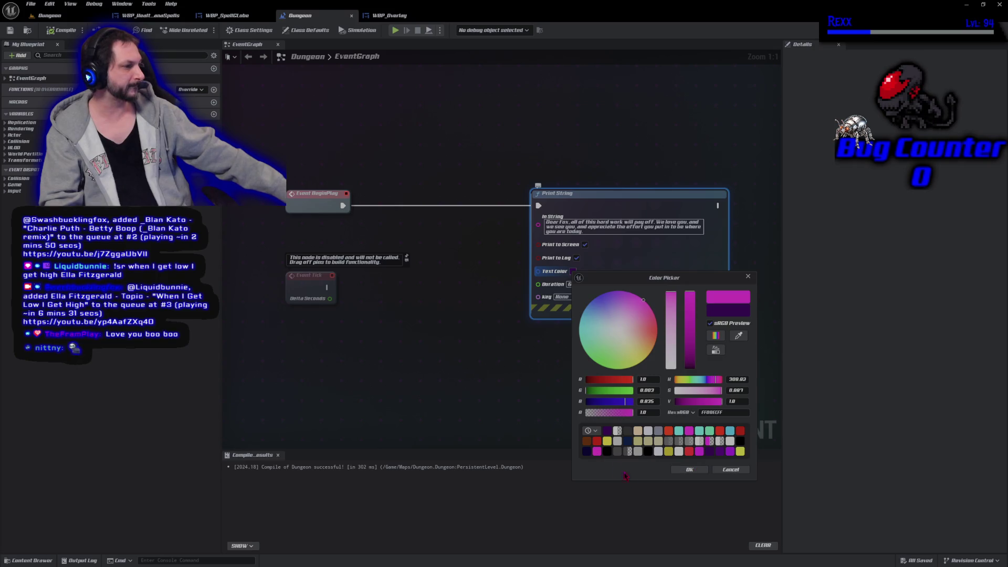
pyautogui.click(740, 451)
pyautogui.click(692, 473)
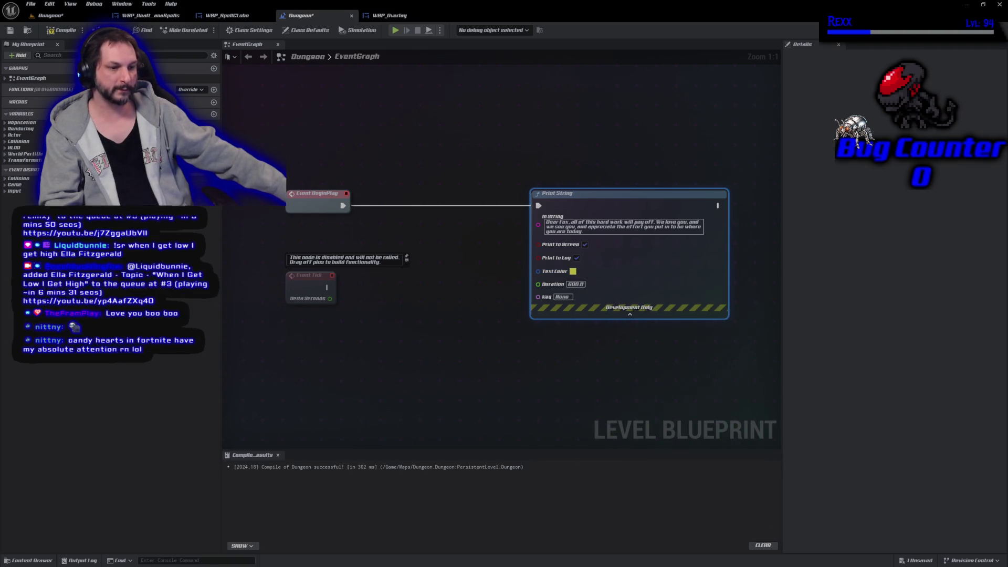
pyautogui.click(61, 30)
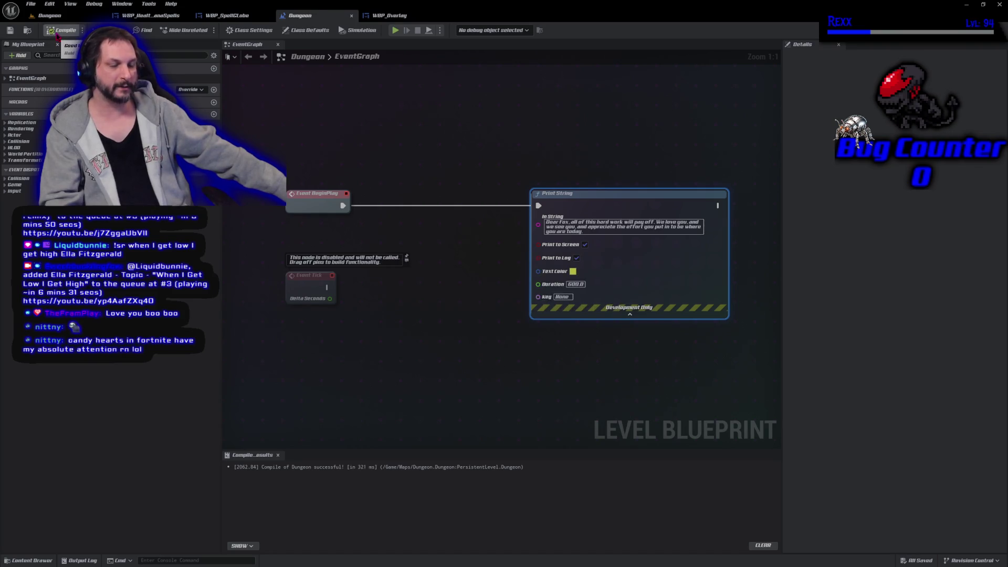
pyautogui.click(9, 30)
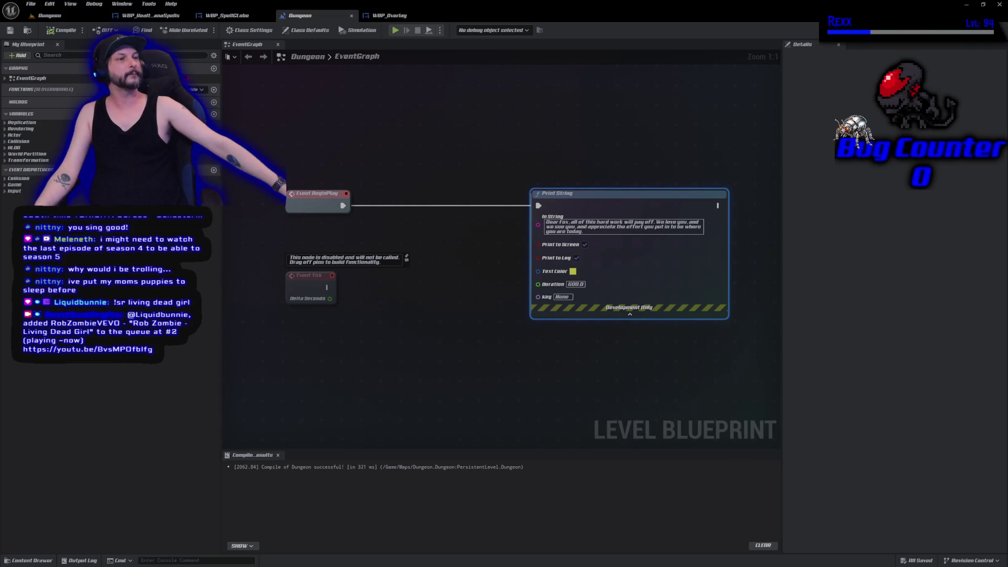
# Return to the Dungeon level editor tab
pyautogui.click(68, 16)
# Run and stop two Play-in-Editor sessions of the Dungeon level, then open the Content Drawer
pyautogui.click(199, 30)
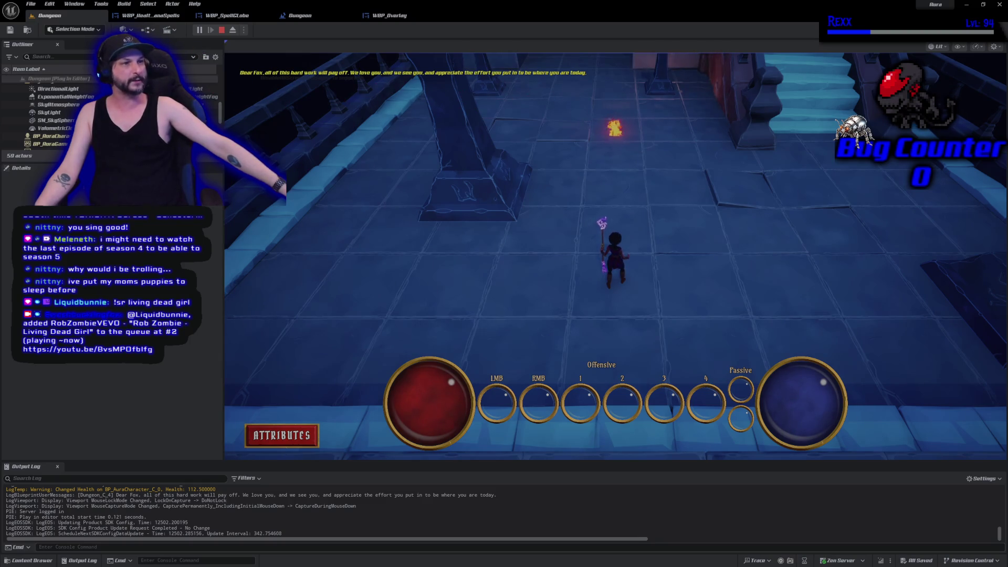
pyautogui.click(221, 30)
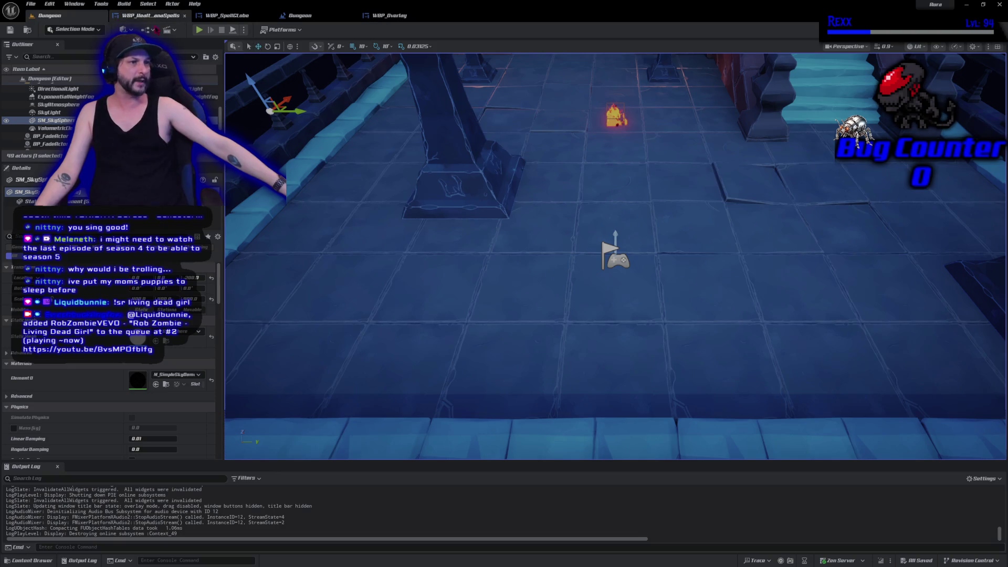
pyautogui.click(200, 30)
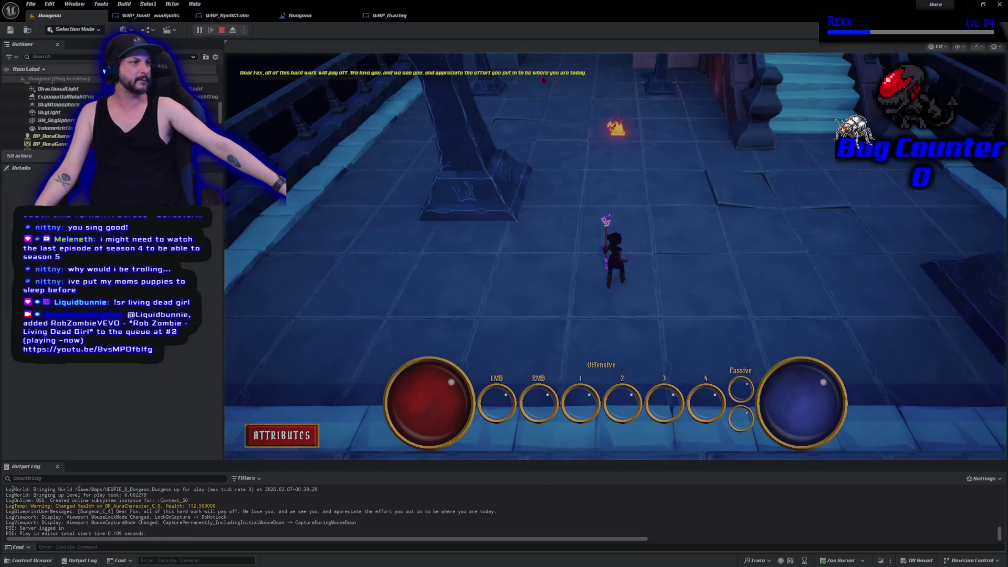
pyautogui.click(221, 30)
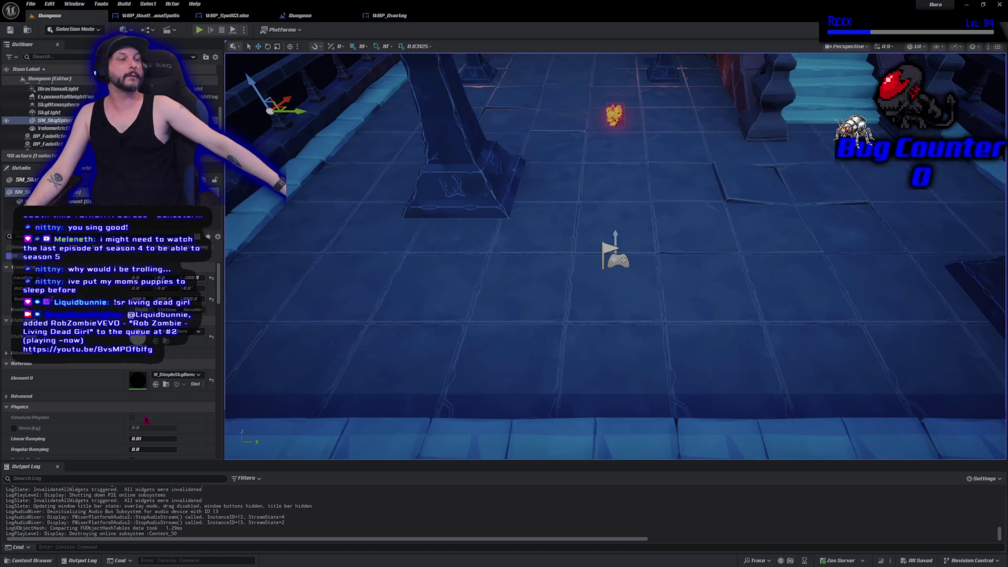
pyautogui.click(30, 560)
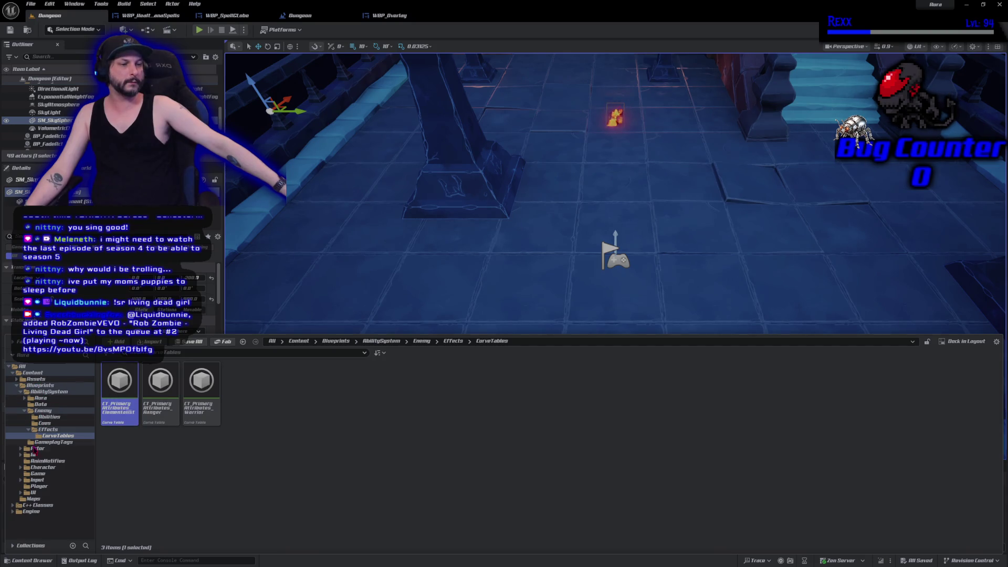
# Create a new User Widget blueprint in the Blueprints/UI/ProgressBar folder
pyautogui.click(33, 493)
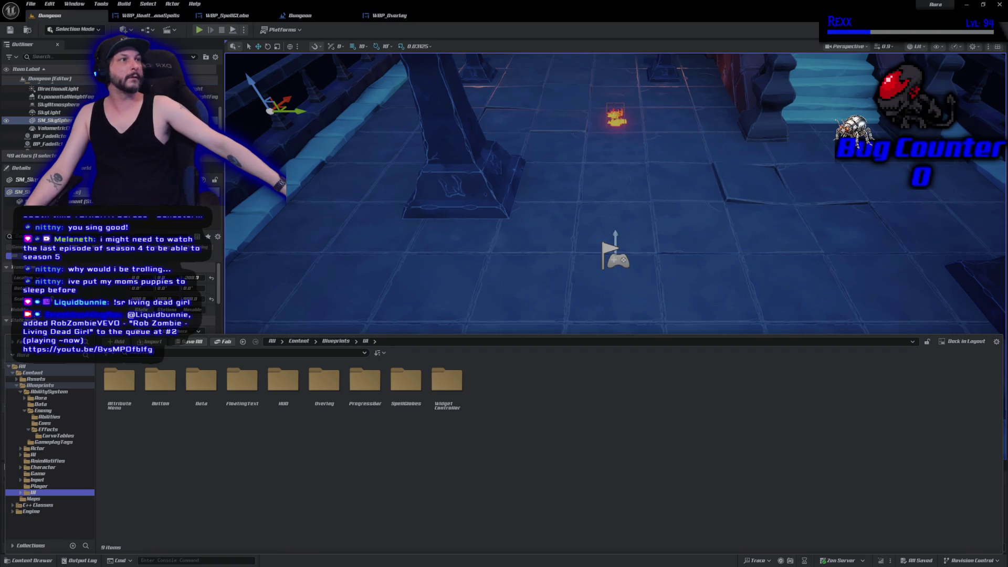
pyautogui.click(324, 386)
pyautogui.doubleClick(352, 410)
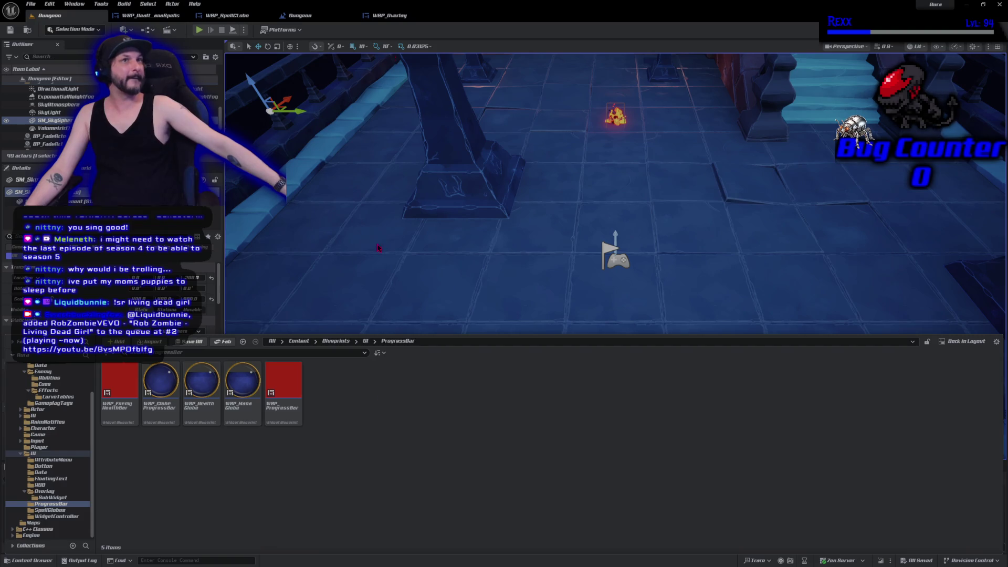
pyautogui.rightClick(374, 415)
pyautogui.moveTo(412, 396)
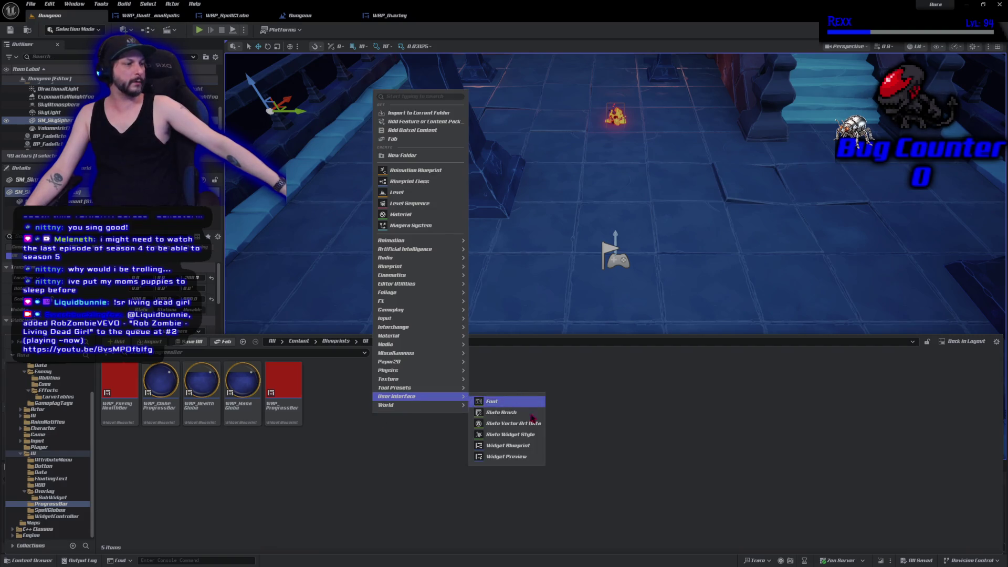
pyautogui.click(525, 446)
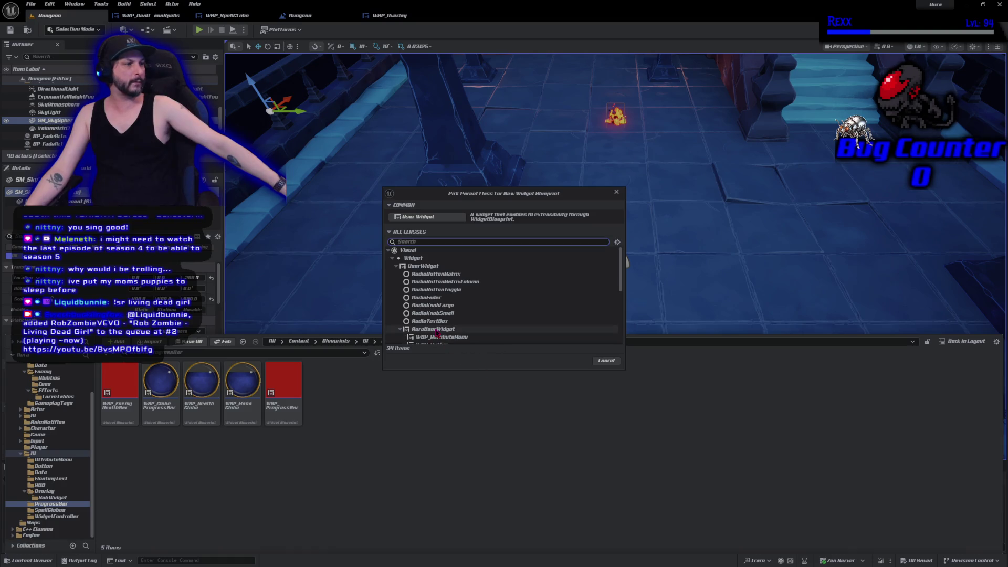
pyautogui.click(436, 331)
pyautogui.click(575, 362)
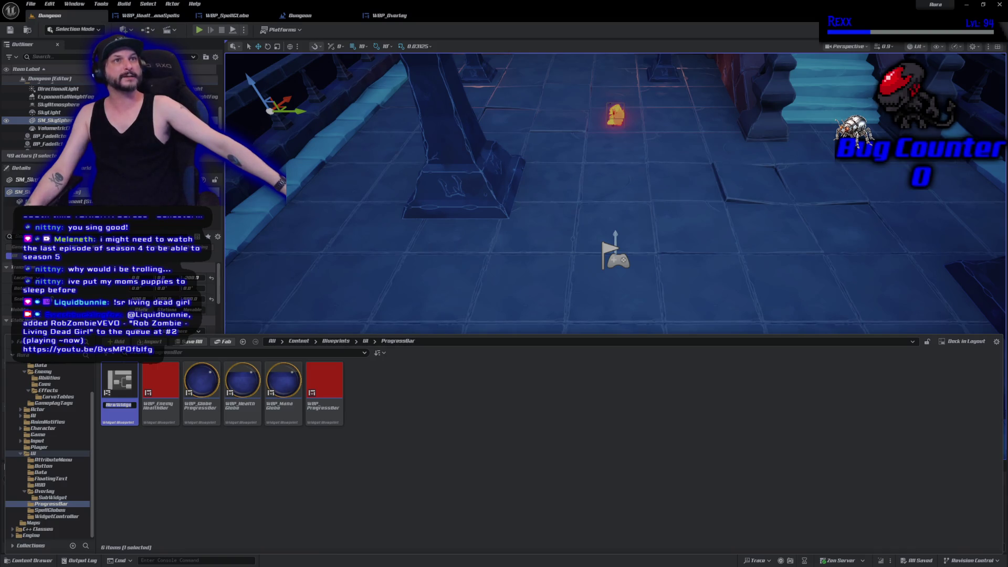
# Rename the new widget blueprint to WBP_XPBar
pyautogui.click(116, 405)
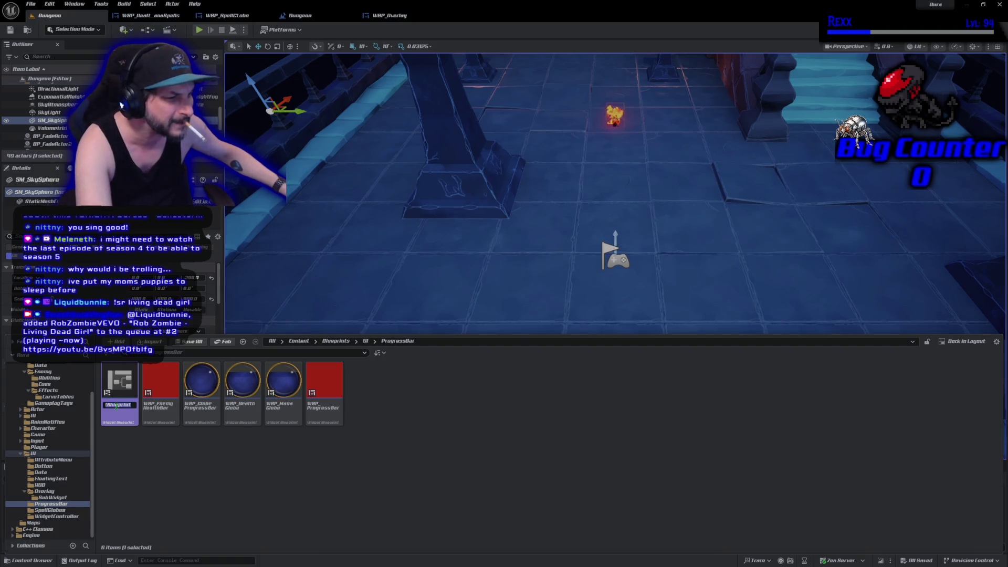
pyautogui.hotkey('ctrl', 'a')
pyautogui.write('WBP_XPB')
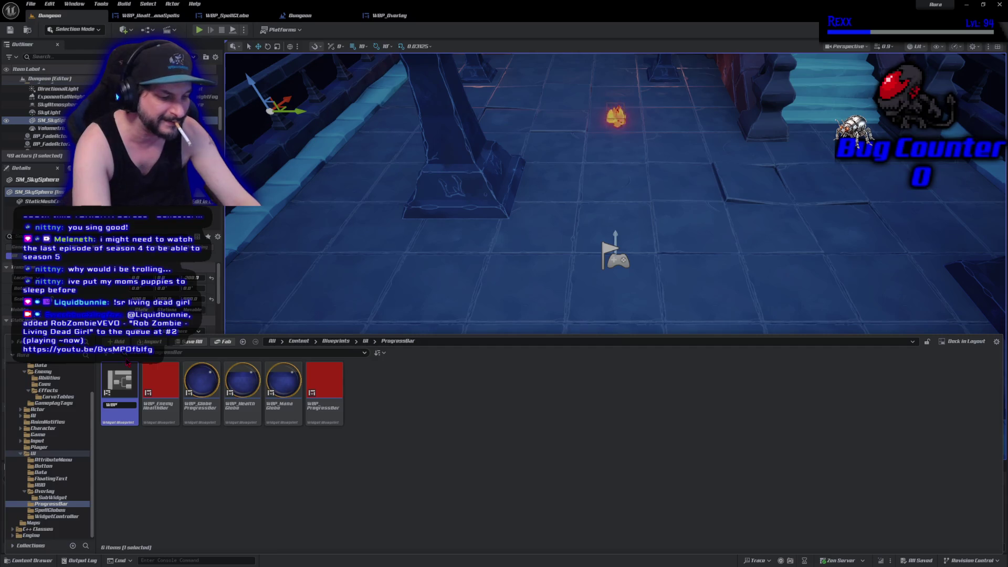
pyautogui.write('ar')
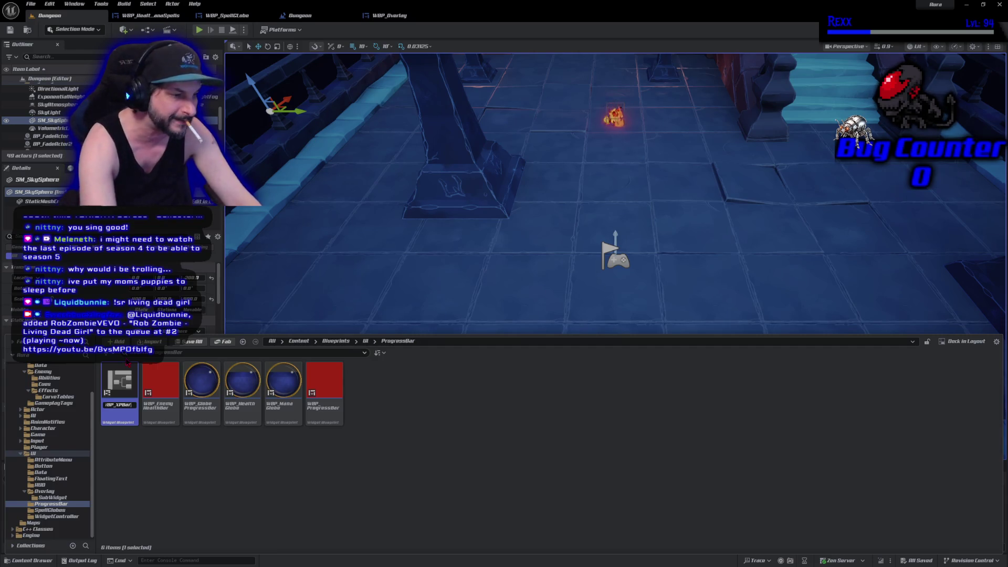
pyautogui.press('Return')
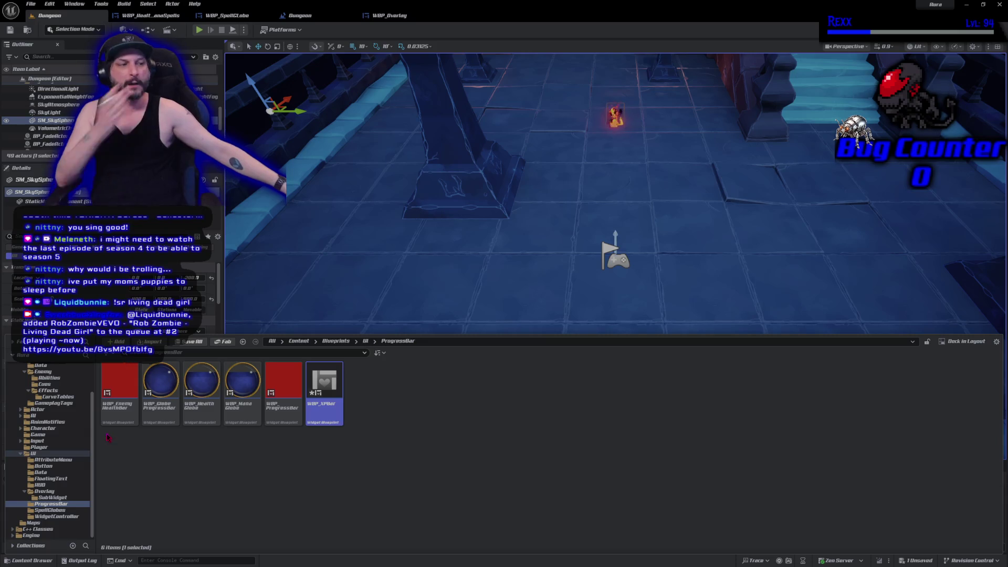
# Open WBP_XPBar and add an Overlay from the Palette as its root widget
pyautogui.doubleClick(338, 416)
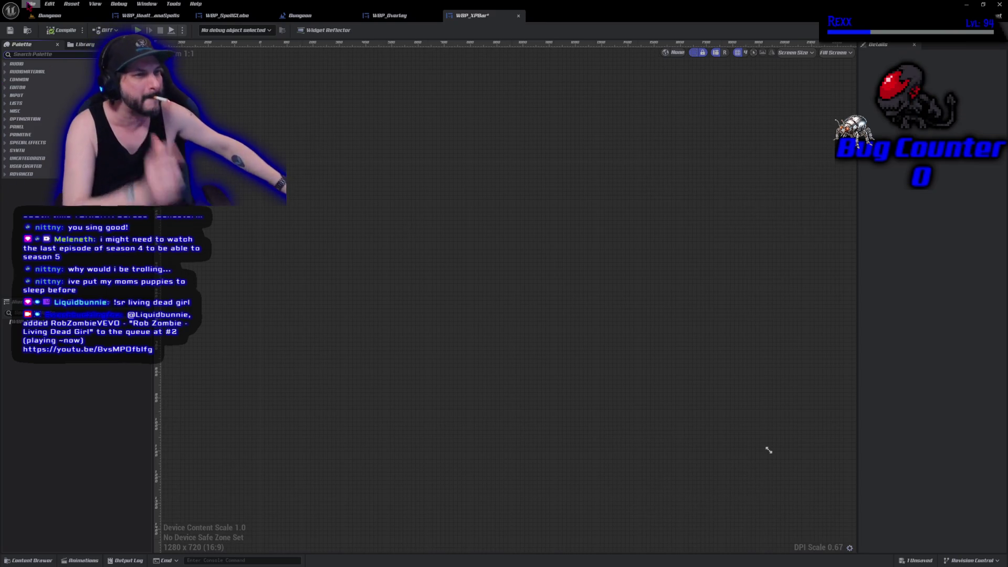
pyautogui.write('overlay')
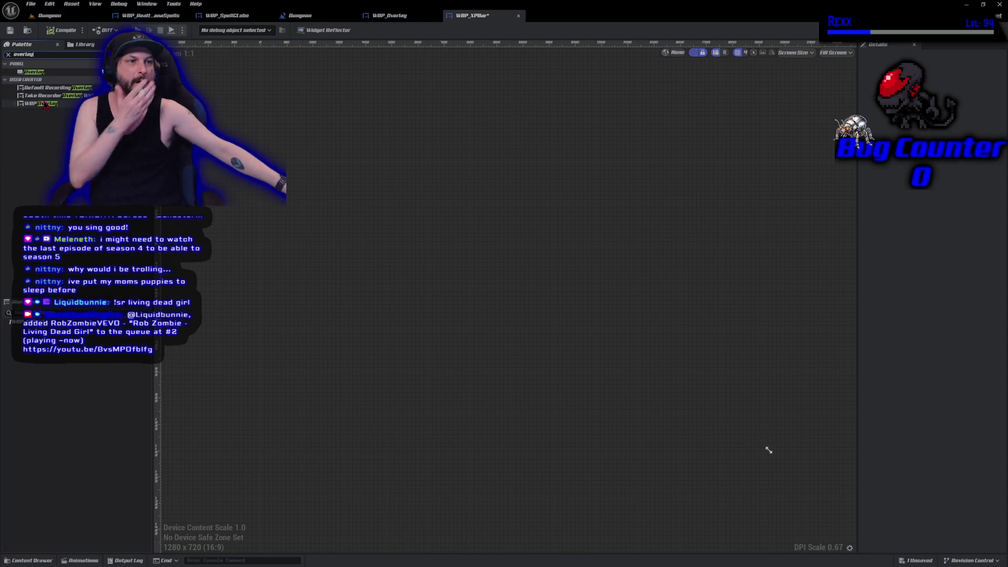
pyautogui.click(30, 64)
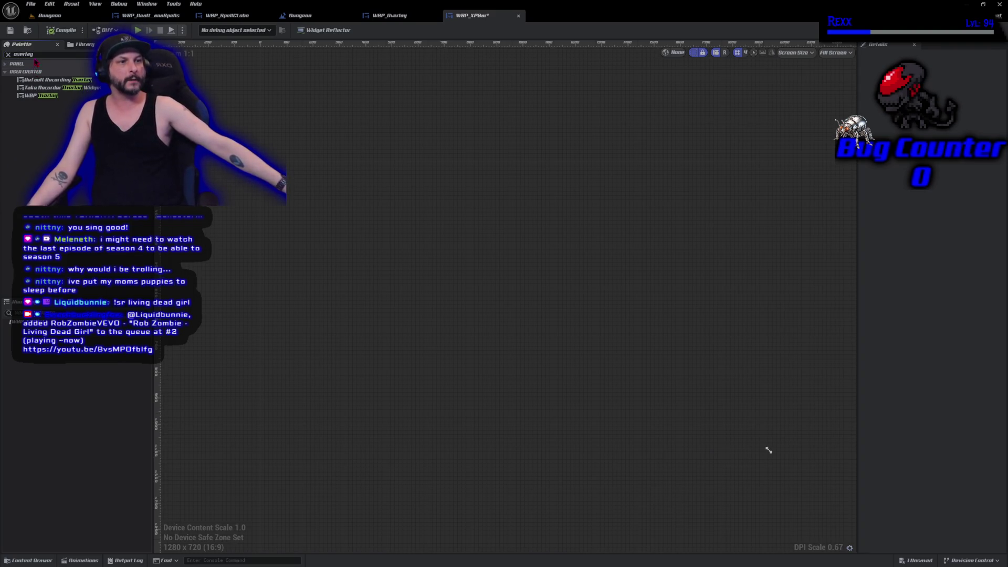
pyautogui.click(30, 64)
pyautogui.moveTo(34, 71)
pyautogui.mouseDown()
pyautogui.moveTo(55, 328)
pyautogui.moveTo(31, 321)
pyautogui.mouseUp()
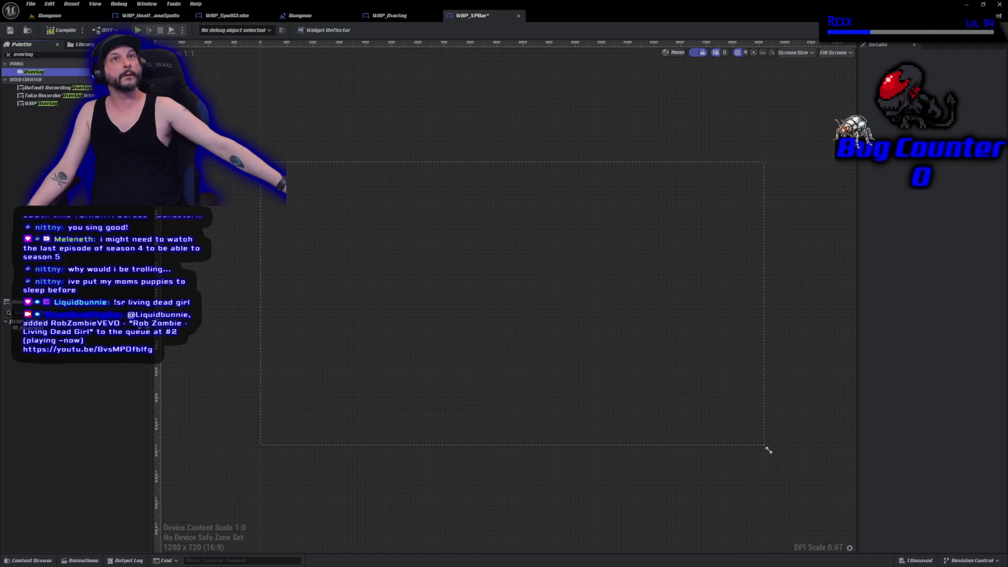
# Rename the Overlay to Overlay_Root and compile and save the widget
pyautogui.click(23, 328)
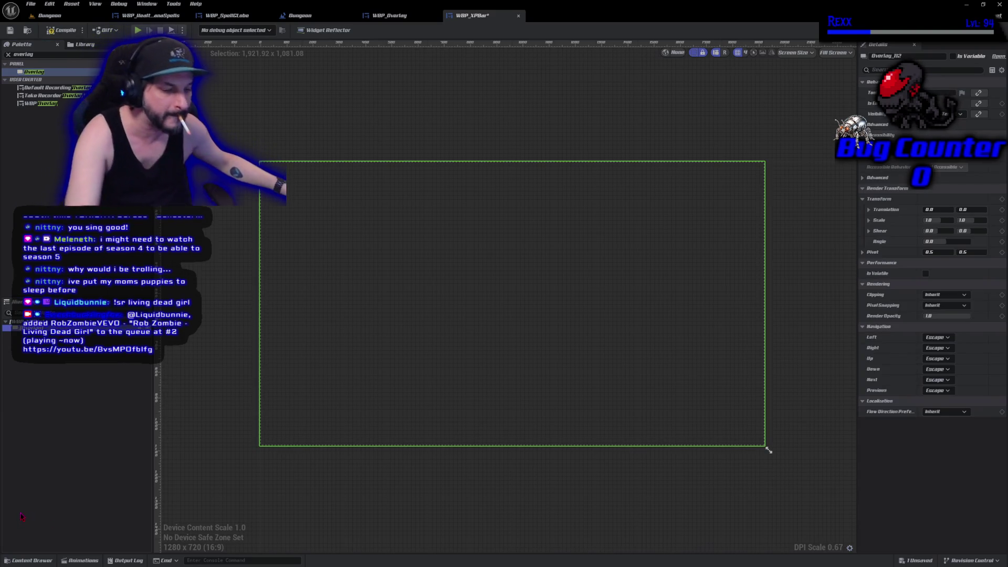
pyautogui.write('Overlay_Root')
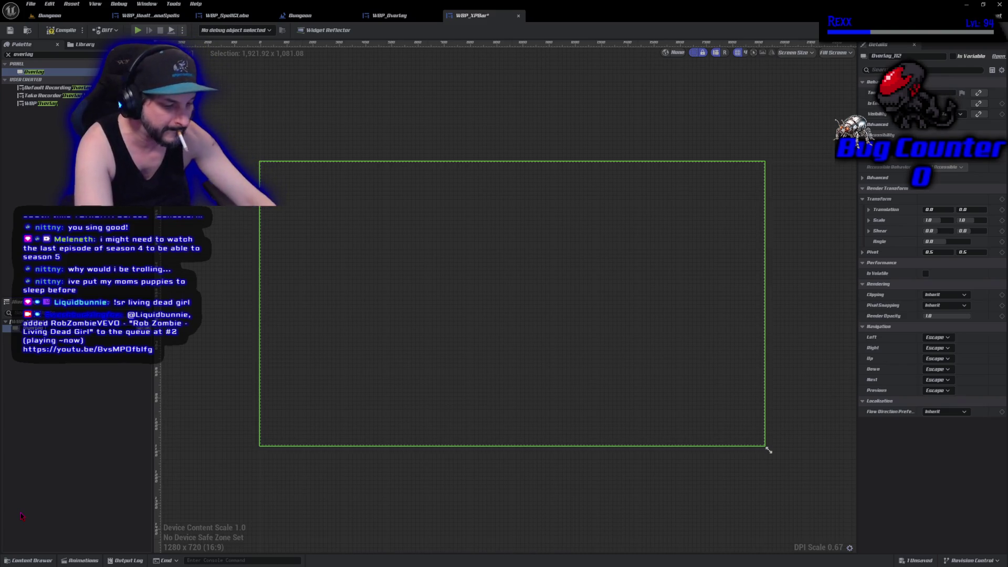
pyautogui.press('Return')
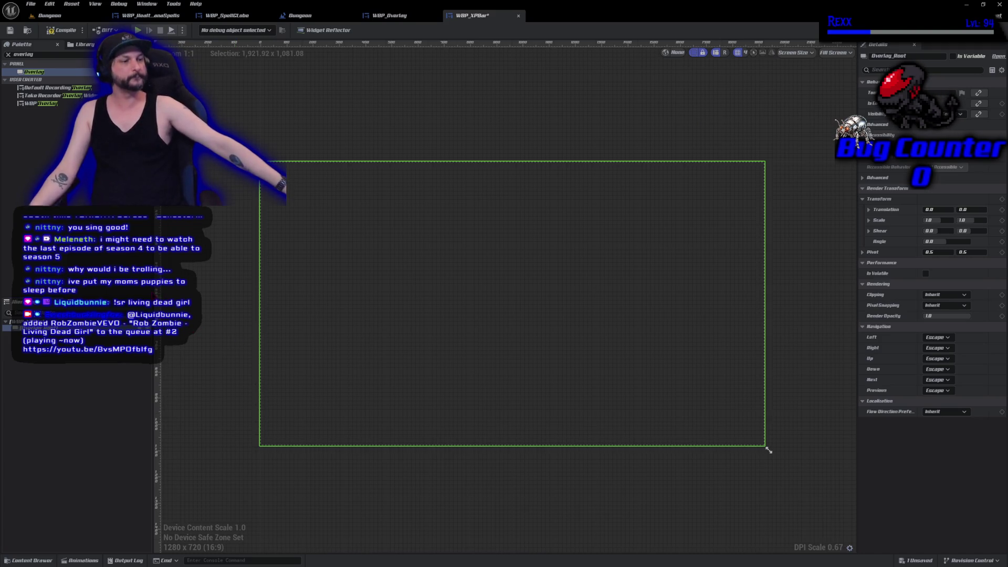
pyautogui.click(59, 31)
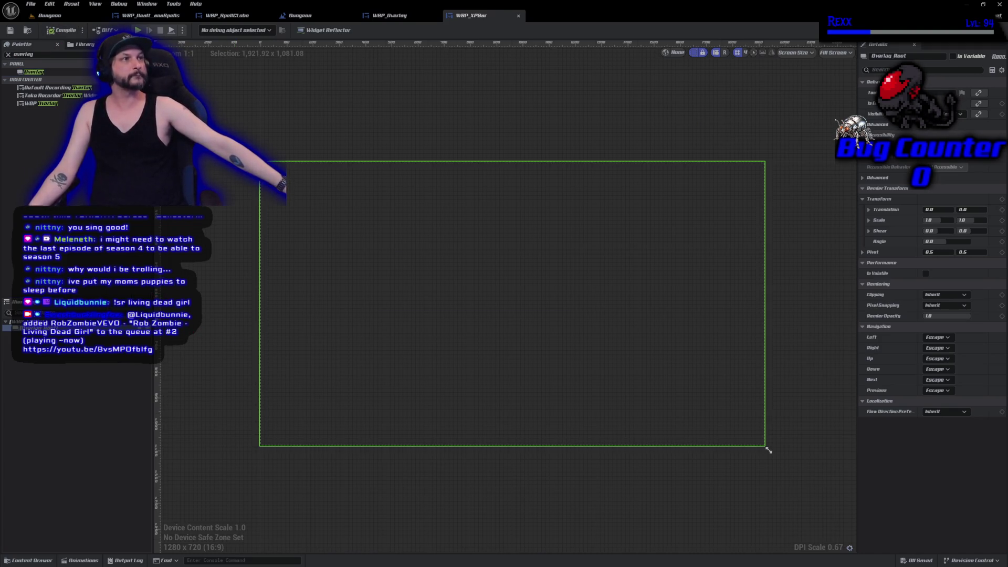
# Switch the designer preview from Fill Screen to Custom, width 880 and height 50
pyautogui.click(829, 55)
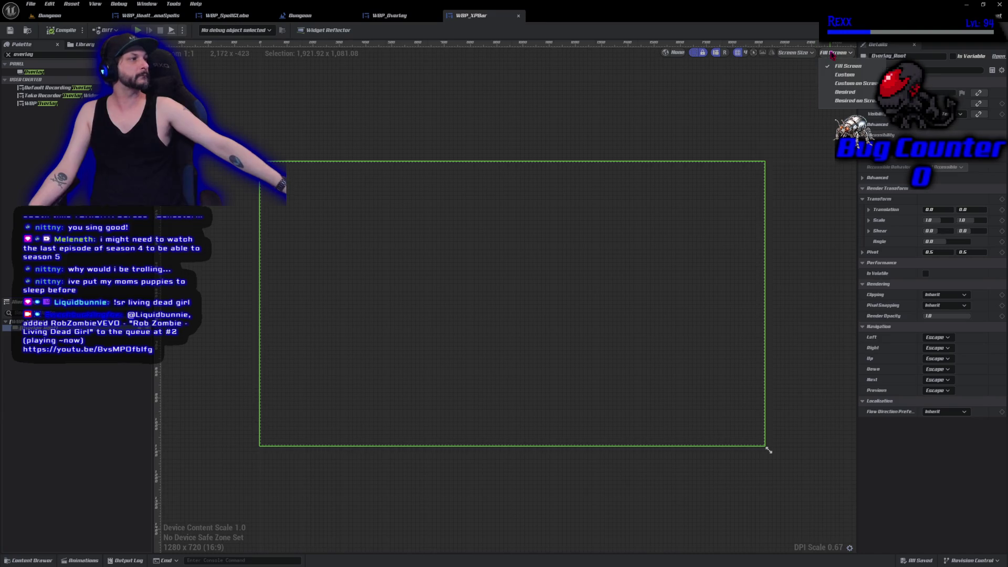
pyautogui.click(827, 74)
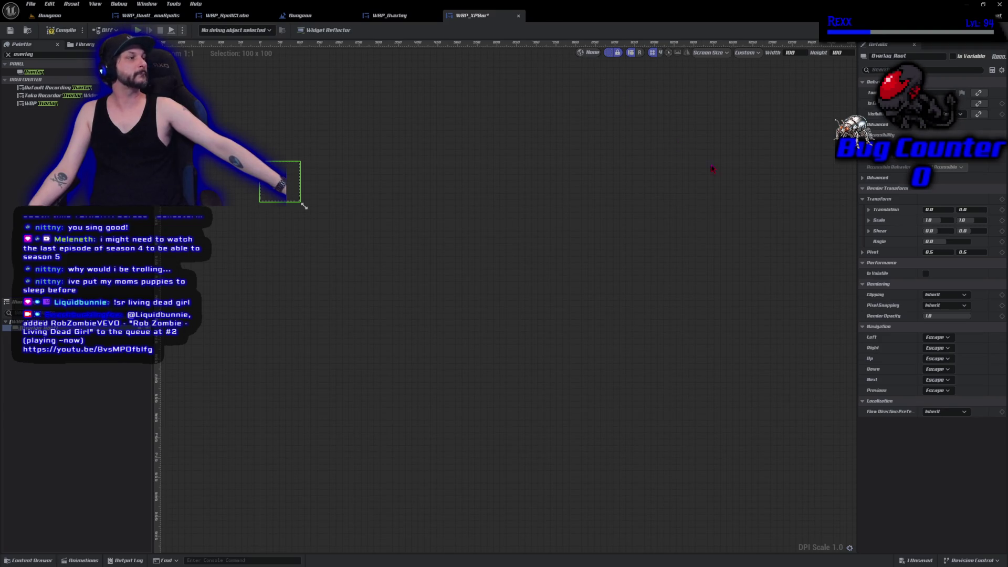
pyautogui.click(790, 53)
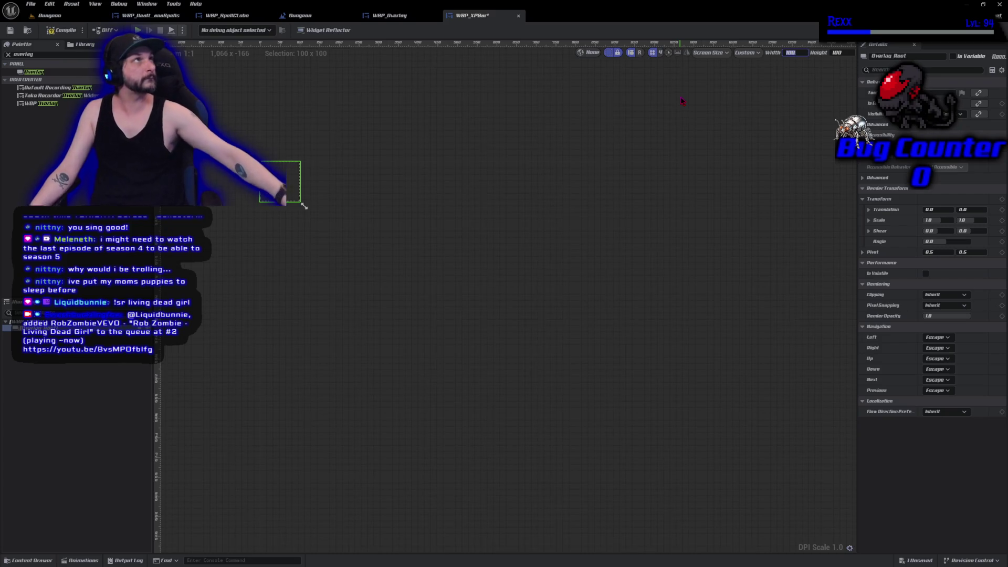
pyautogui.write('880')
pyautogui.press('Return')
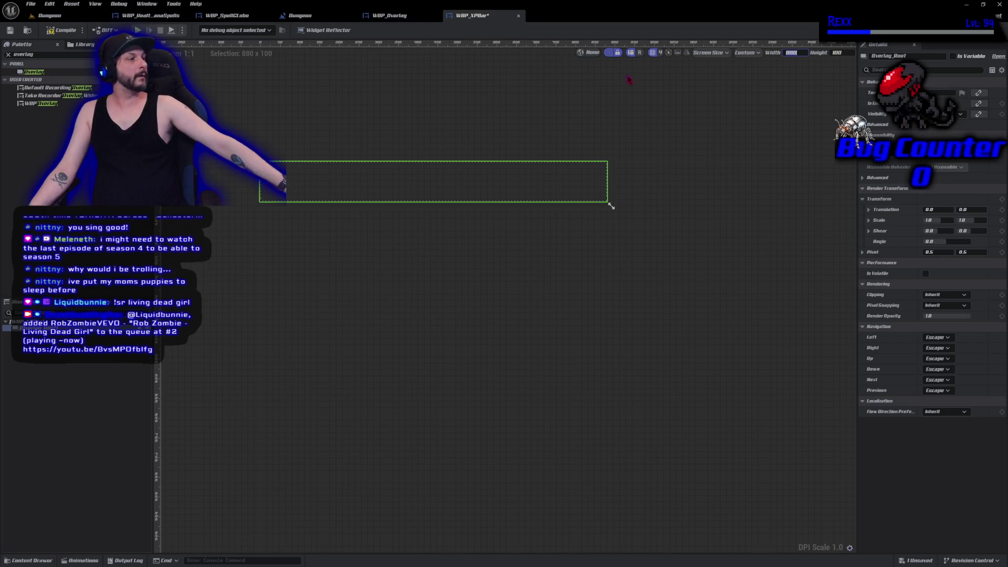
pyautogui.click(838, 53)
pyautogui.write('50')
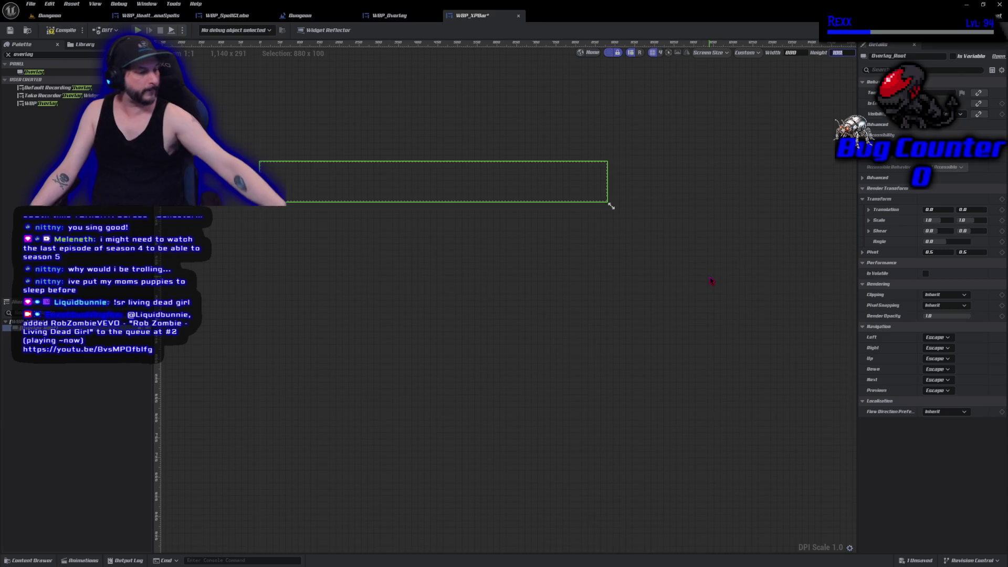
pyautogui.press('Return')
# Bring the thin bar into view and compile and save the widget
pyautogui.moveTo(460, 294)
pyautogui.mouseDown()
pyautogui.moveTo(614, 513)
pyautogui.moveTo(583, 491)
pyautogui.mouseUp()
pyautogui.scroll(3, 583, 492)
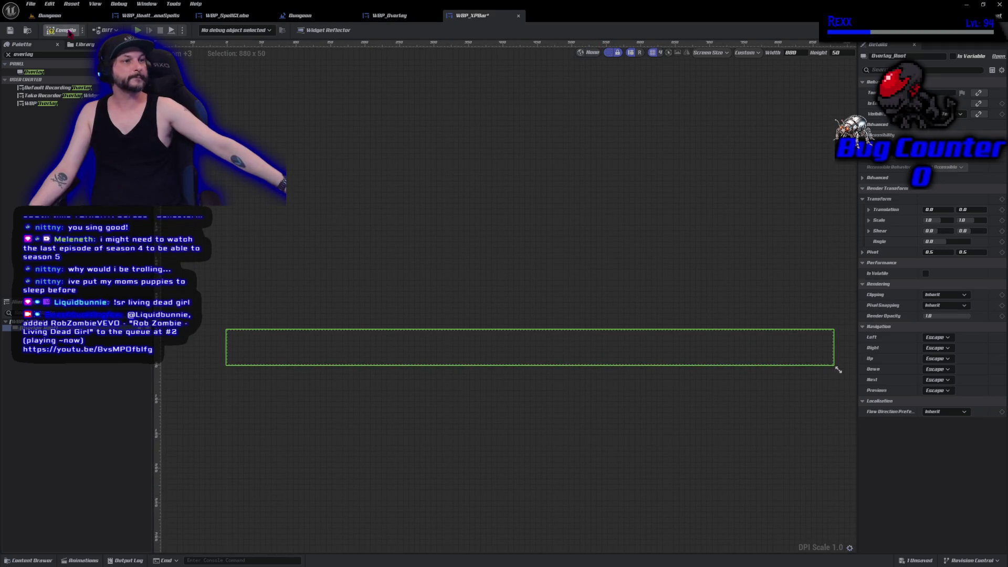
pyautogui.click(56, 30)
pyautogui.click(8, 54)
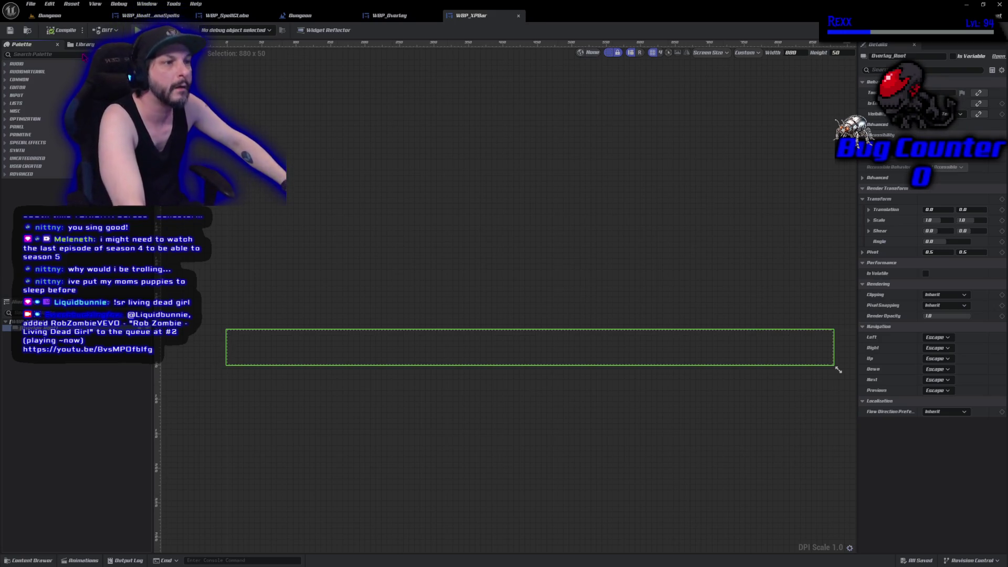
# Add an Image inside Overlay_Root with horizontal and vertical alignment set to Fill
pyautogui.write('image')
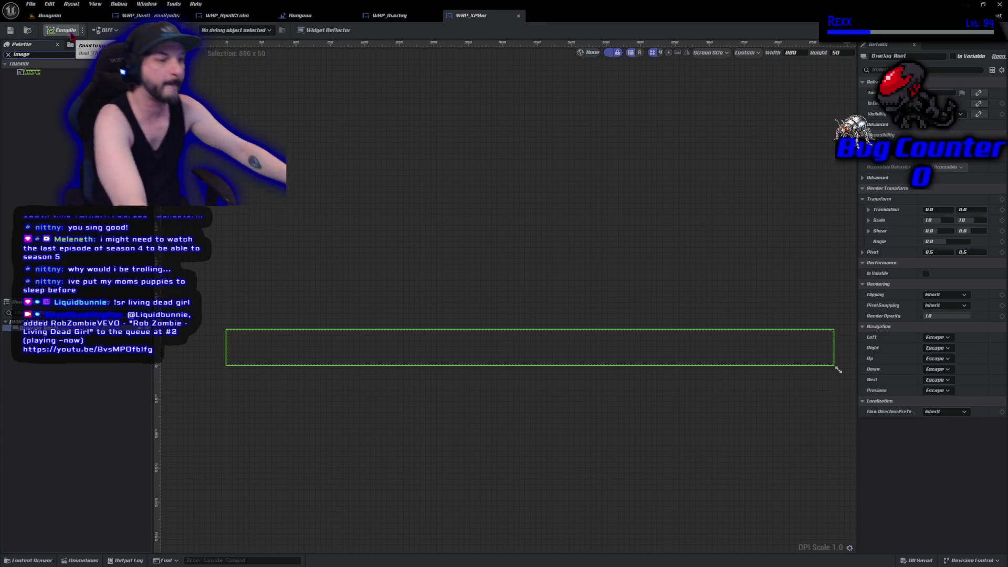
pyautogui.moveTo(30, 71); pyautogui.dragTo(32, 327)
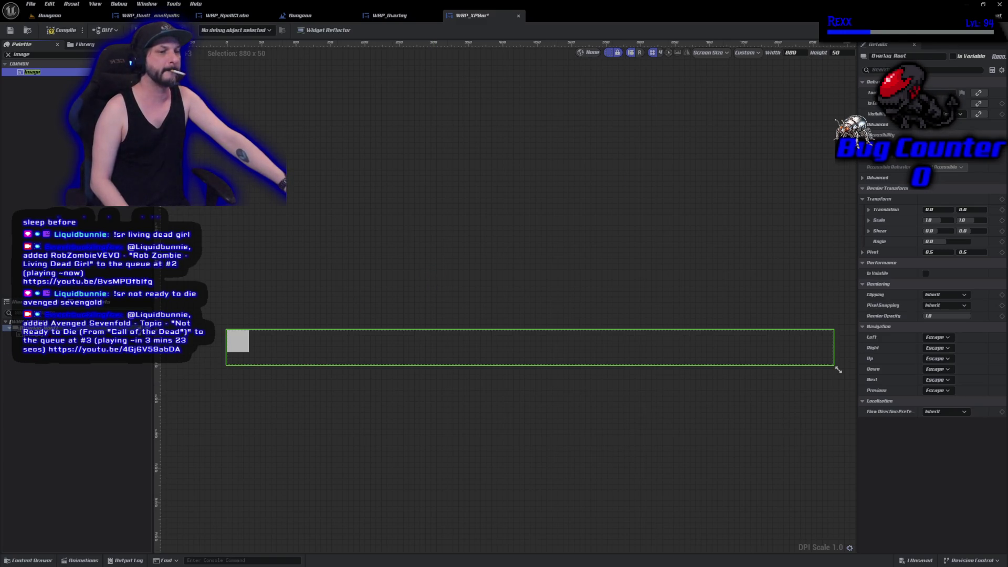
pyautogui.click(238, 341)
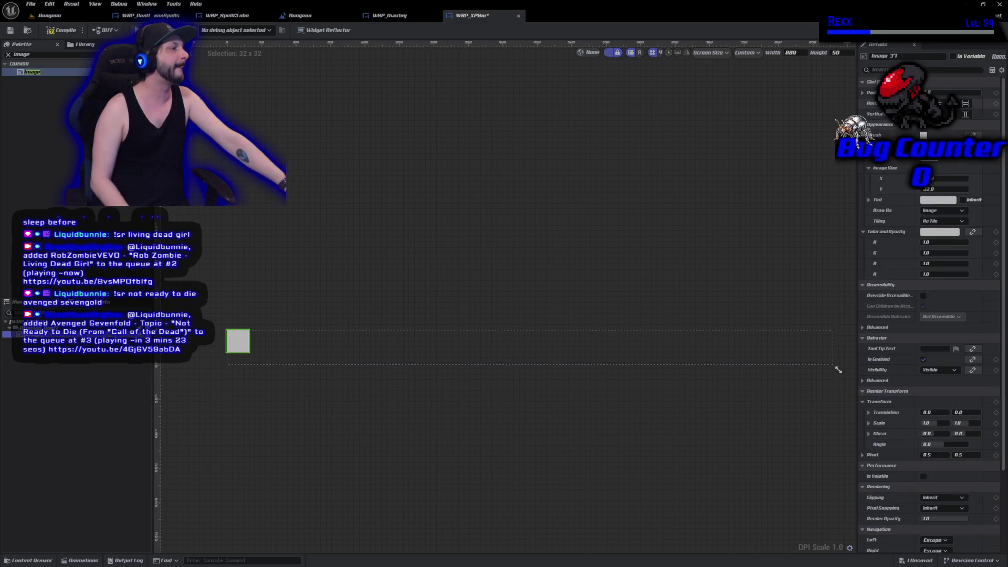
pyautogui.click(965, 103)
pyautogui.click(965, 114)
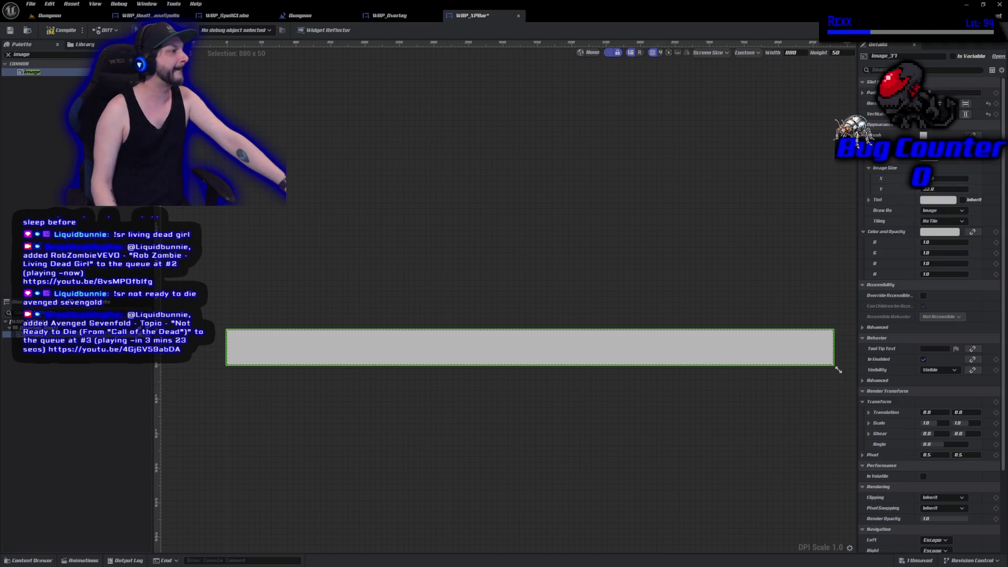
# Set the image's Brush Image to the gold xp_Frame texture
pyautogui.click(945, 155)
pyautogui.write('xp_')
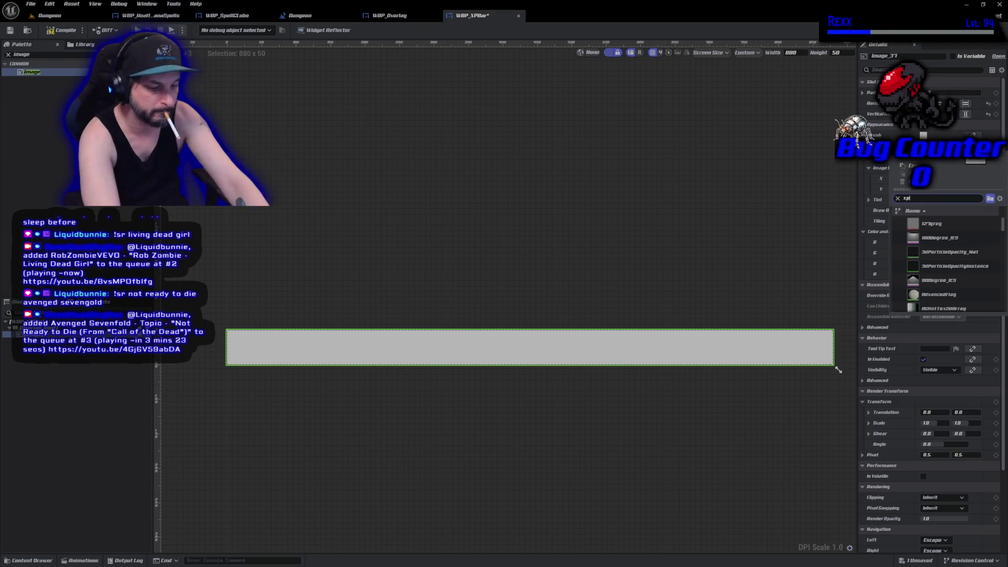
pyautogui.write('frame')
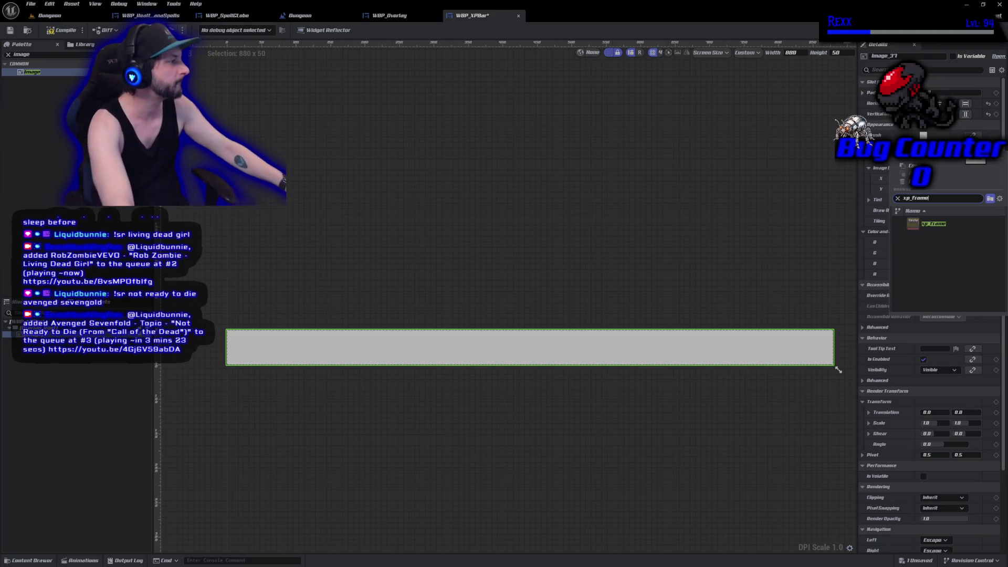
pyautogui.click(967, 223)
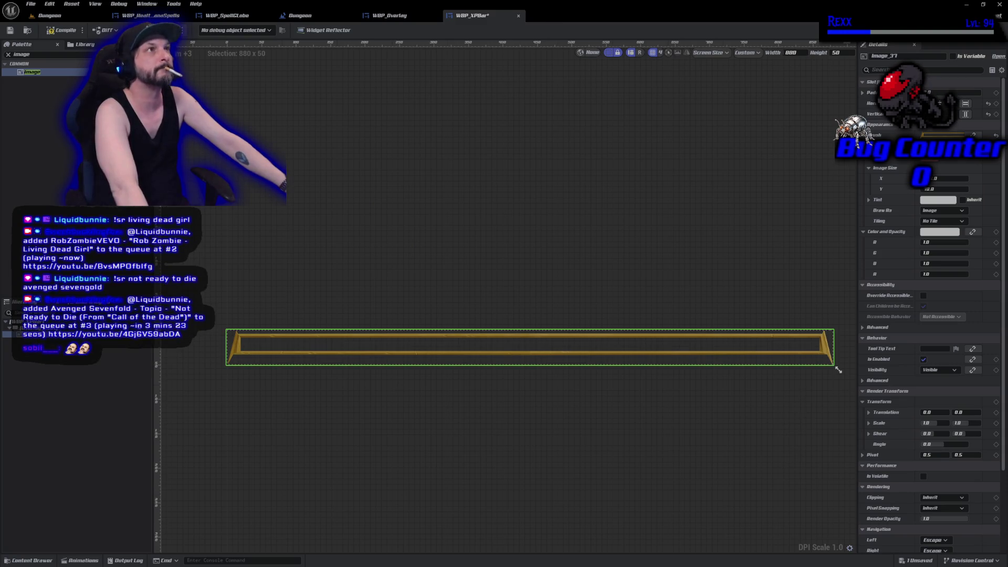
pyautogui.click(21, 55)
pyautogui.write('prog')
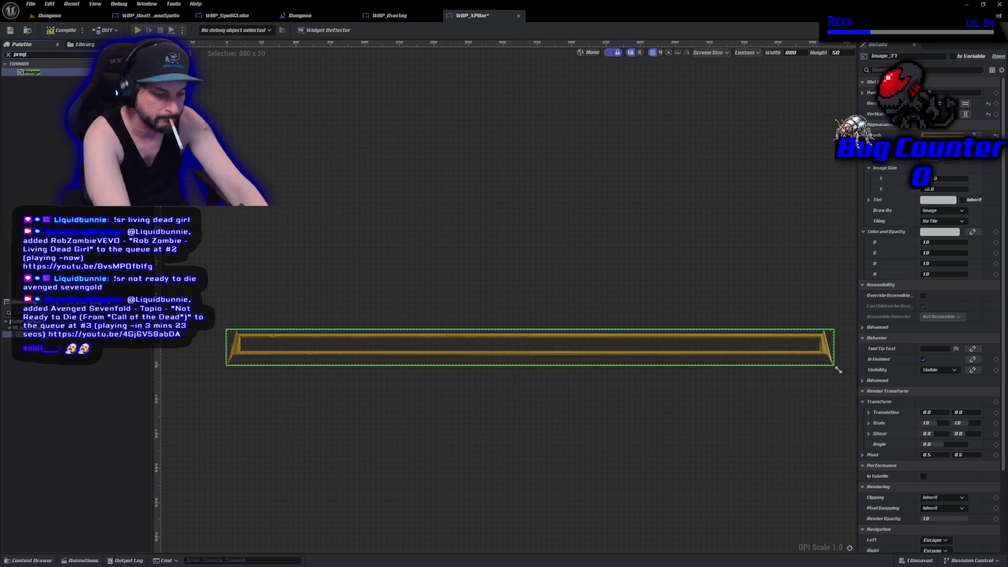
pyautogui.write('ress')
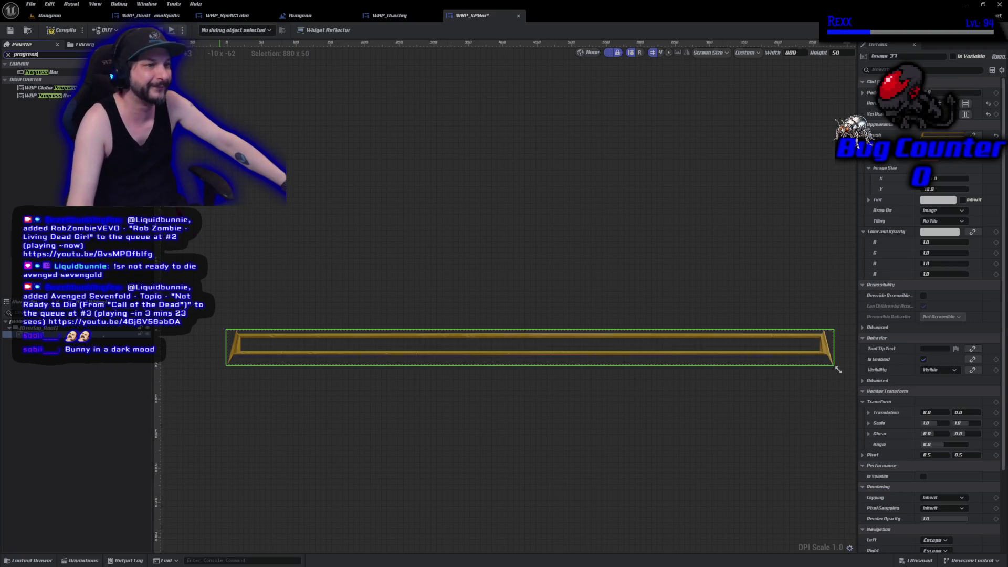
# Add a Progress Bar inside Overlay_Root with padding 20 left, 20 right, 18 bottom, and compile
pyautogui.click(37, 73)
pyautogui.moveTo(38, 73)
pyautogui.mouseDown()
pyautogui.moveTo(37, 236)
pyautogui.moveTo(50, 341)
pyautogui.moveTo(365, 345)
pyautogui.mouseUp()
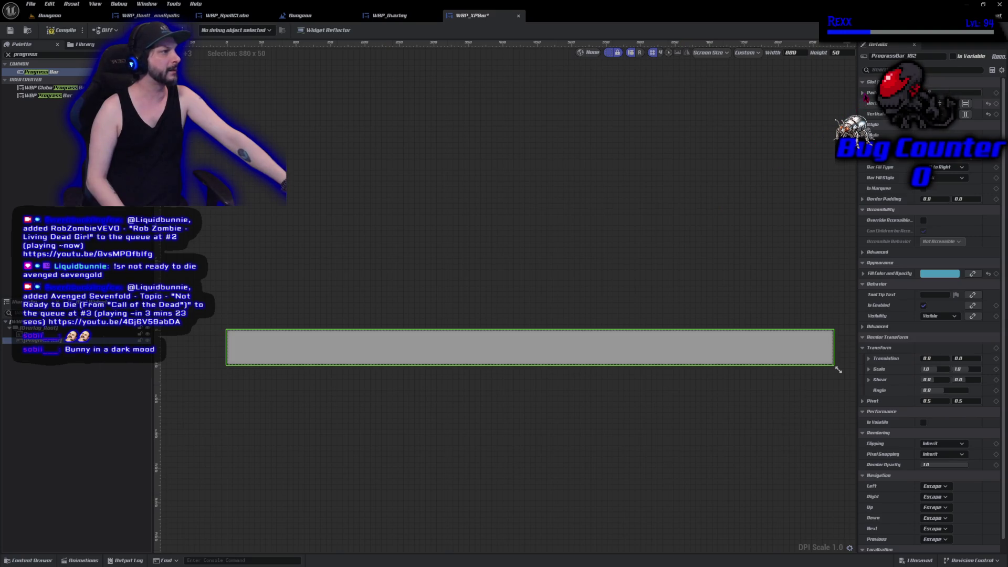
pyautogui.click(863, 92)
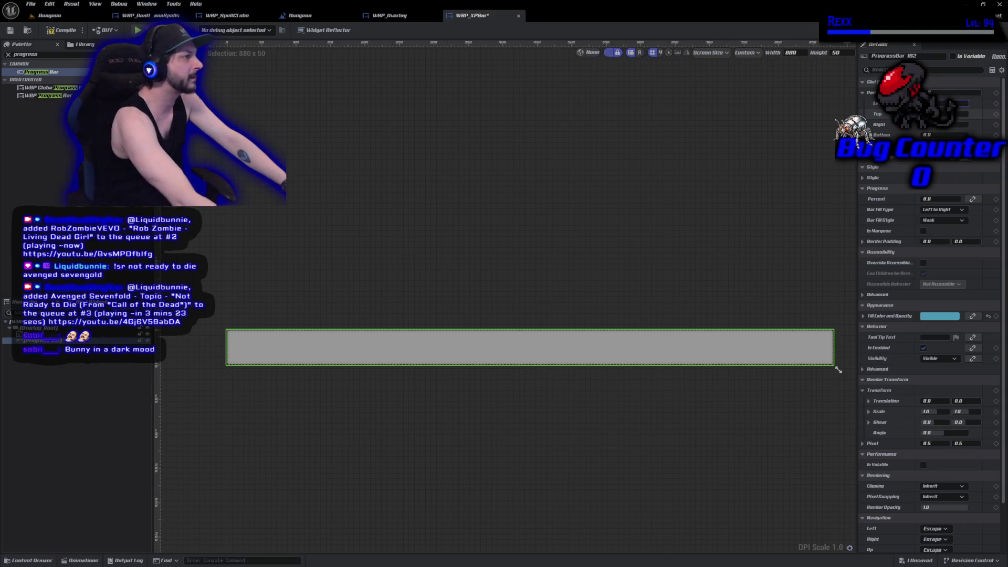
pyautogui.write('20')
pyautogui.press('Tab')
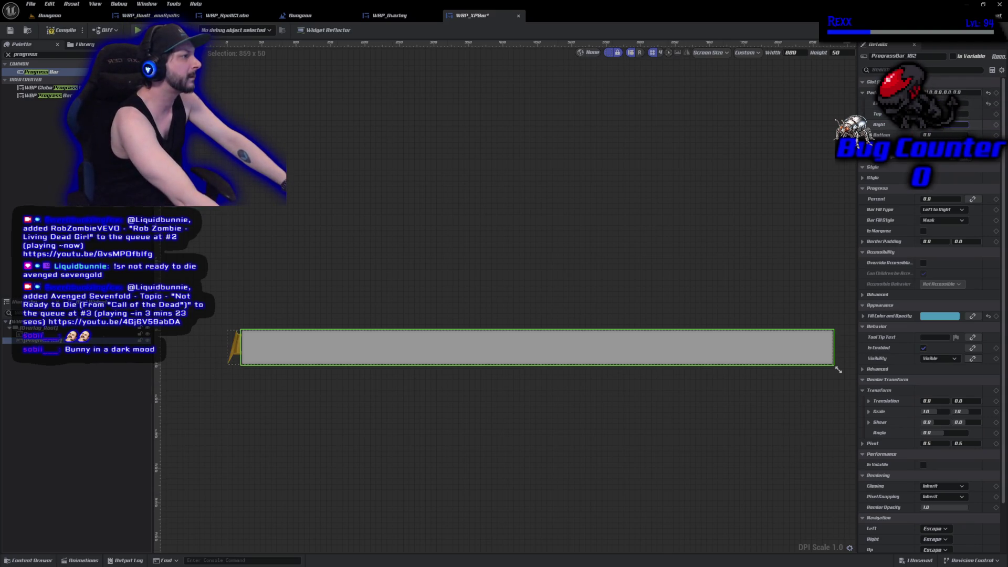
pyautogui.write('20')
pyautogui.press('Tab')
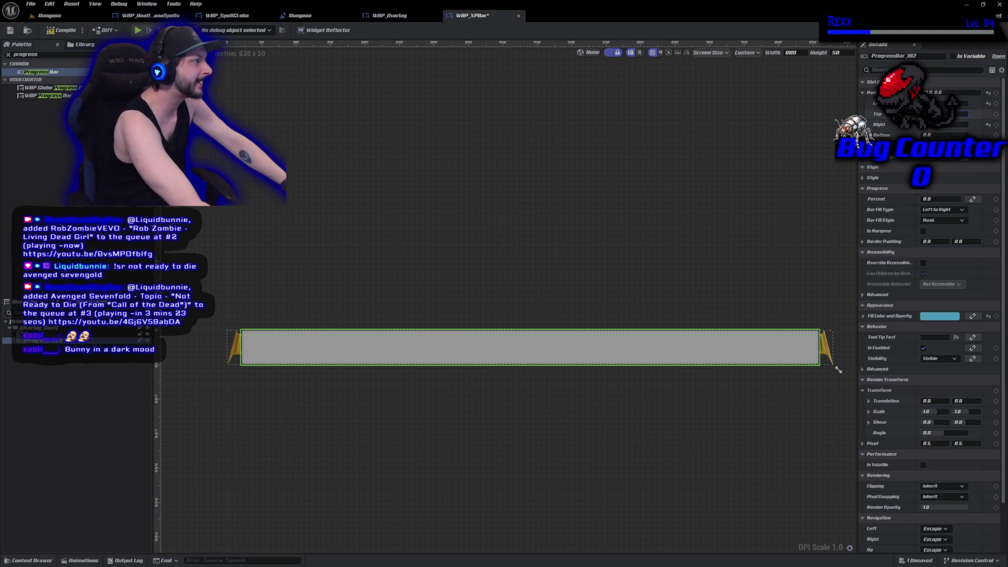
pyautogui.click(929, 135)
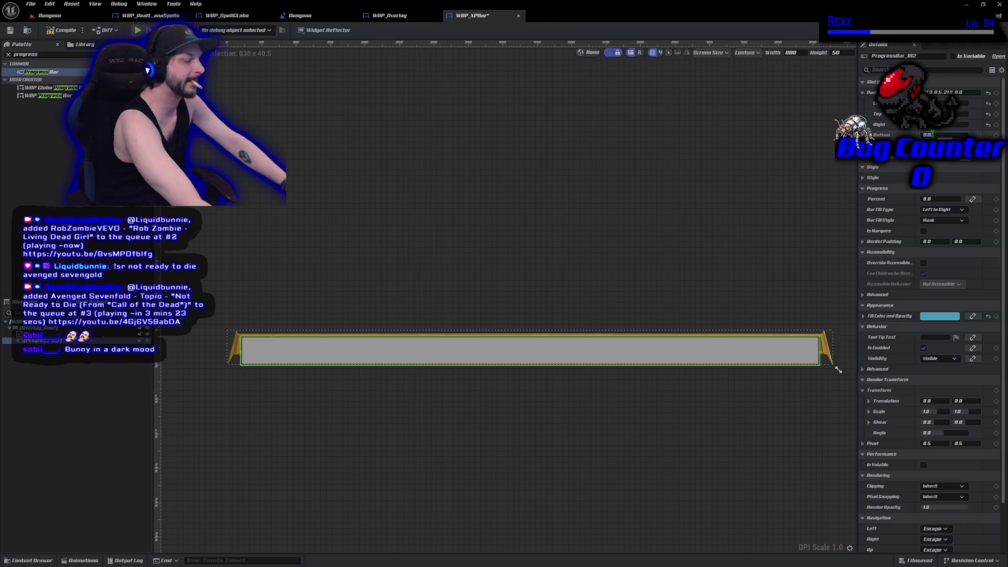
pyautogui.write('18')
pyautogui.press('Return')
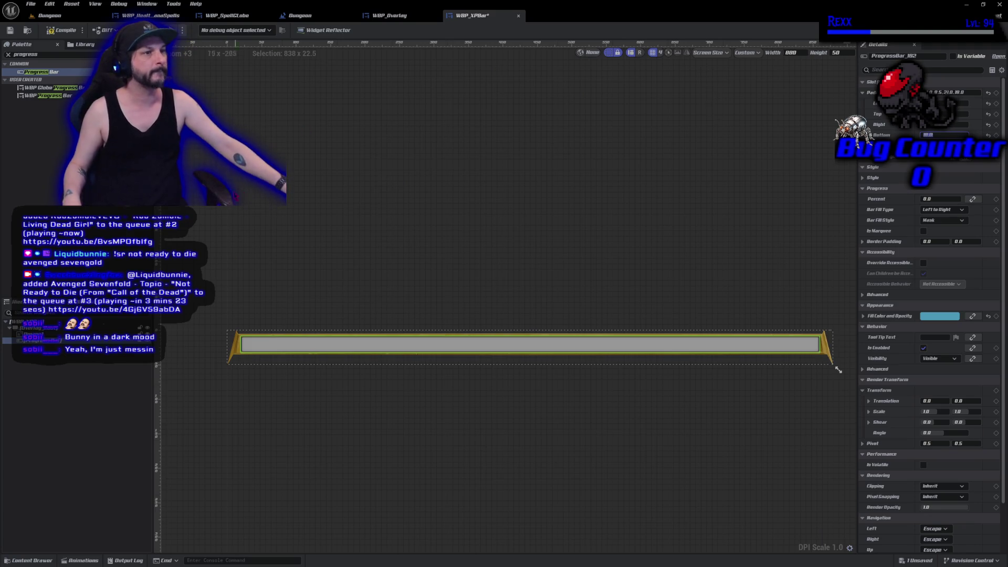
pyautogui.click(63, 31)
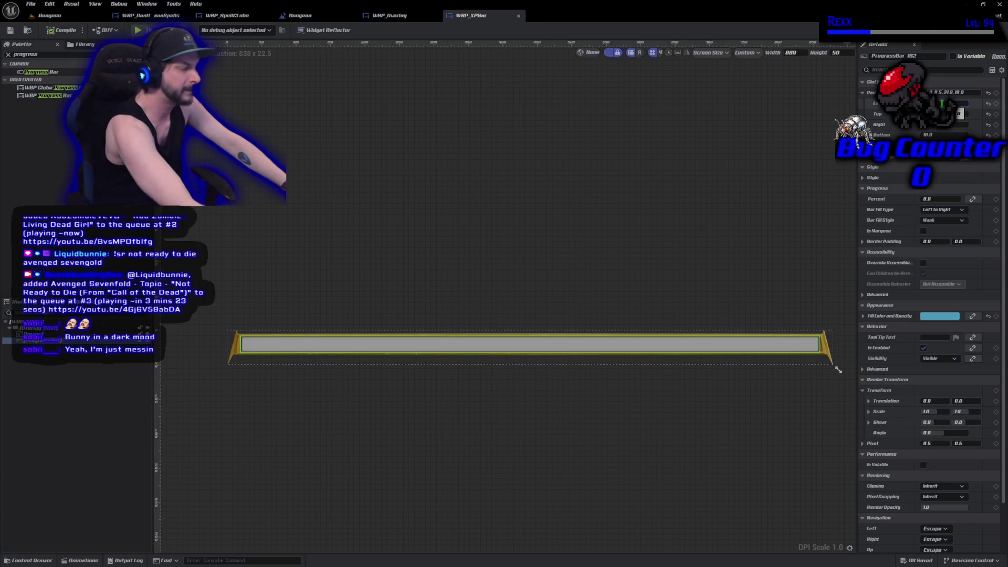
pyautogui.press('Tab')
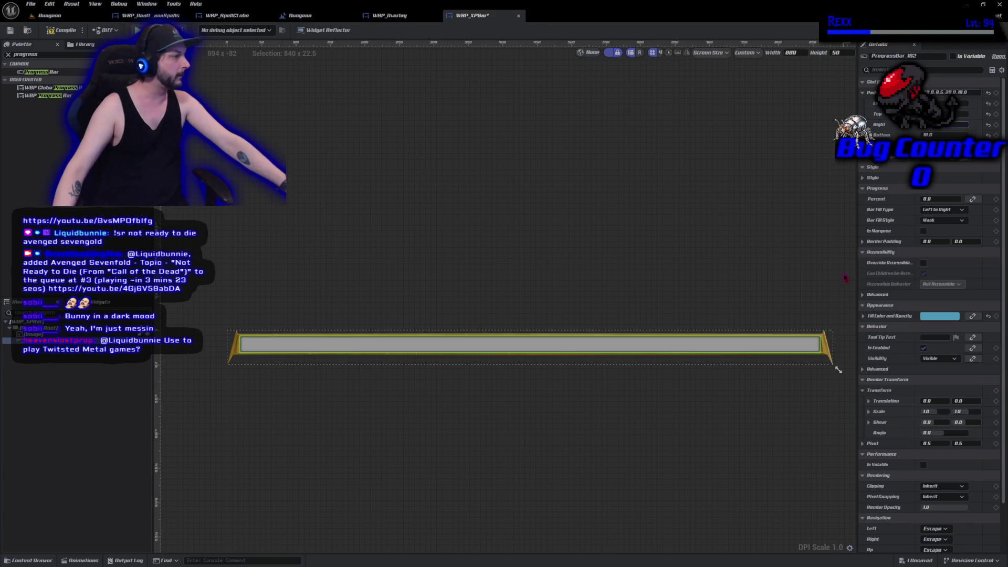
# Check the fill colour's channel values, then expand the progress bar's Style category
pyautogui.click(863, 316)
pyautogui.click(863, 316)
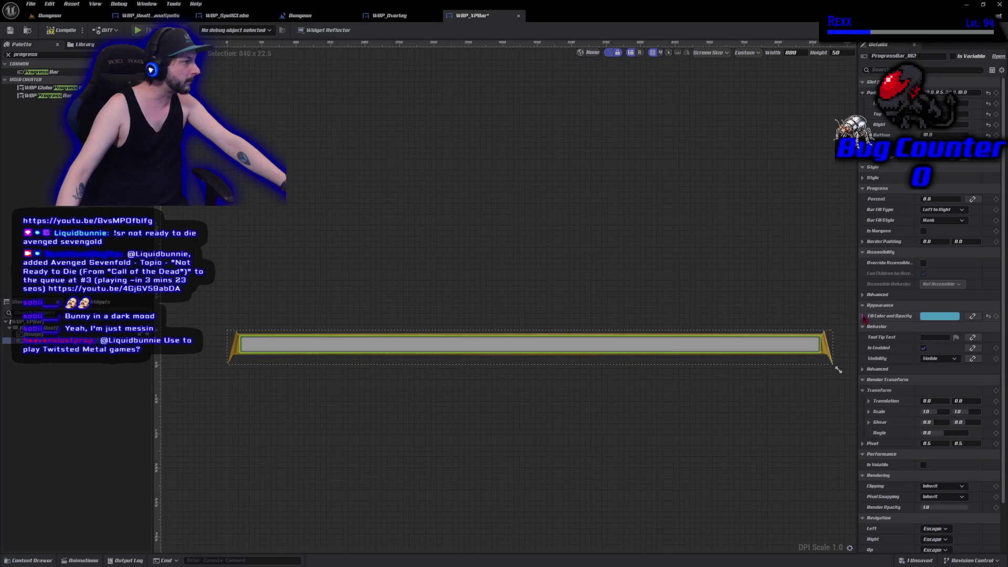
pyautogui.click(863, 316)
pyautogui.click(863, 316)
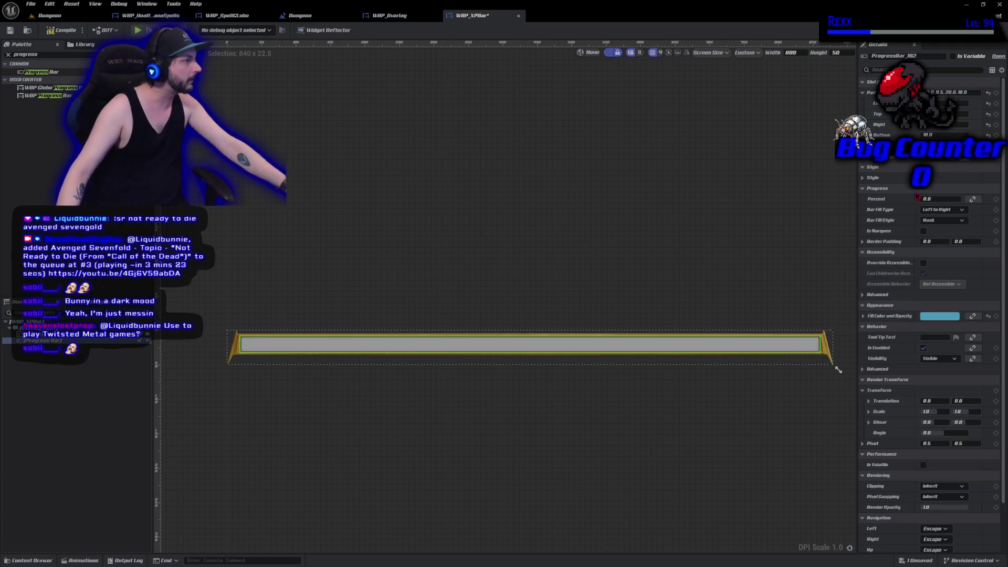
pyautogui.click(863, 178)
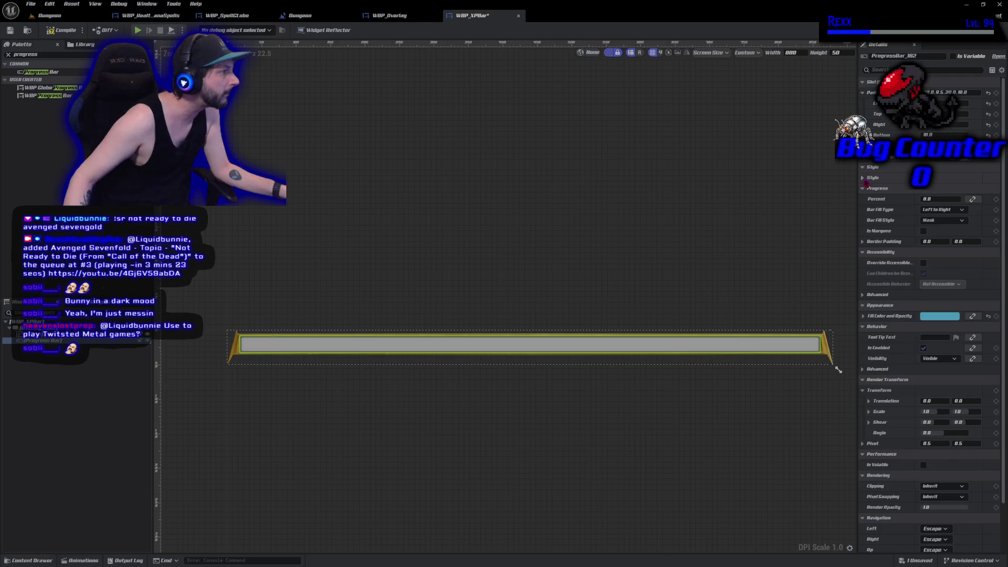
# Tint the background image black with alpha 0, then raise Percent to about 0.5
pyautogui.click(869, 189)
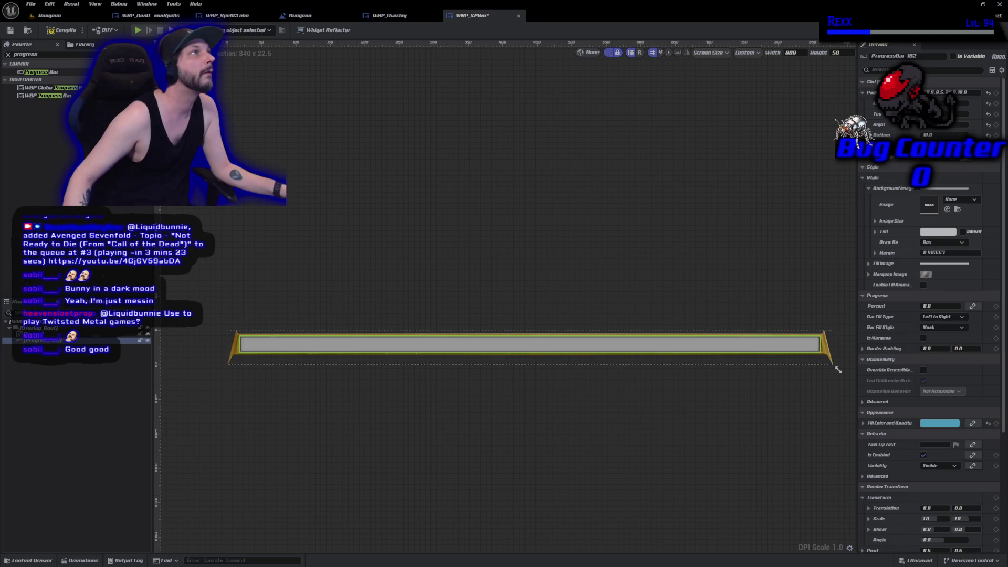
pyautogui.click(929, 233)
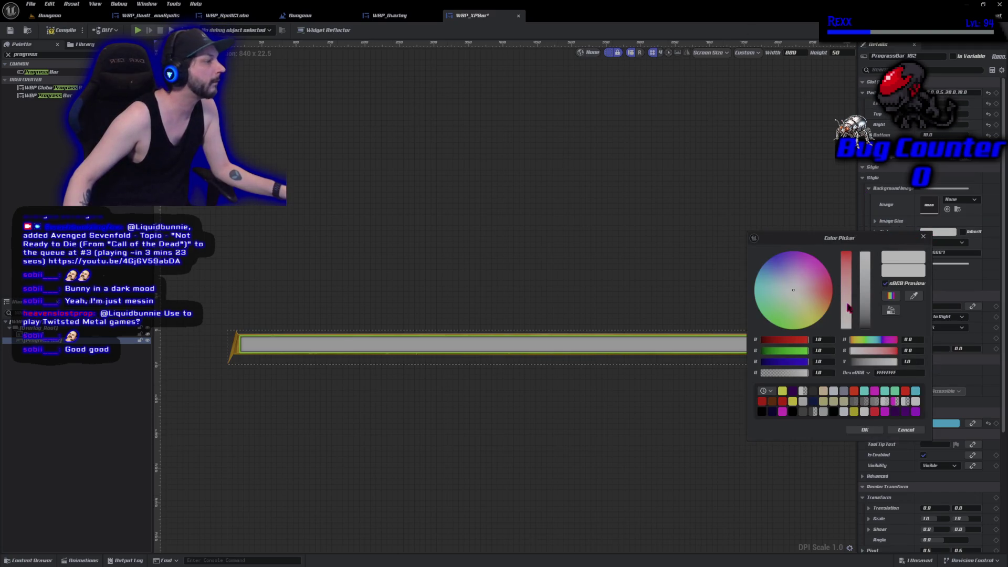
pyautogui.moveTo(864, 315); pyautogui.dragTo(861, 351)
pyautogui.click(822, 372)
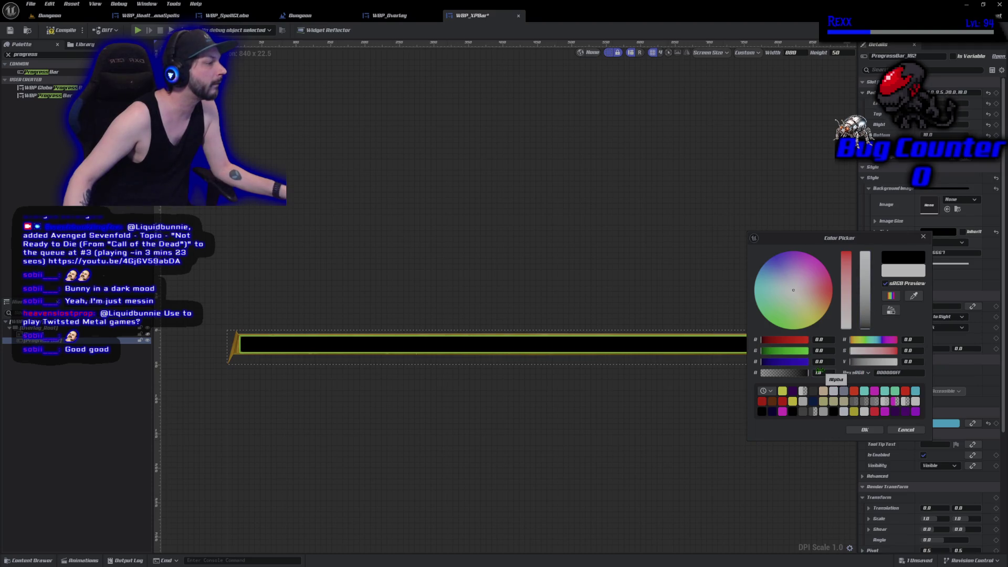
pyautogui.write('0.5')
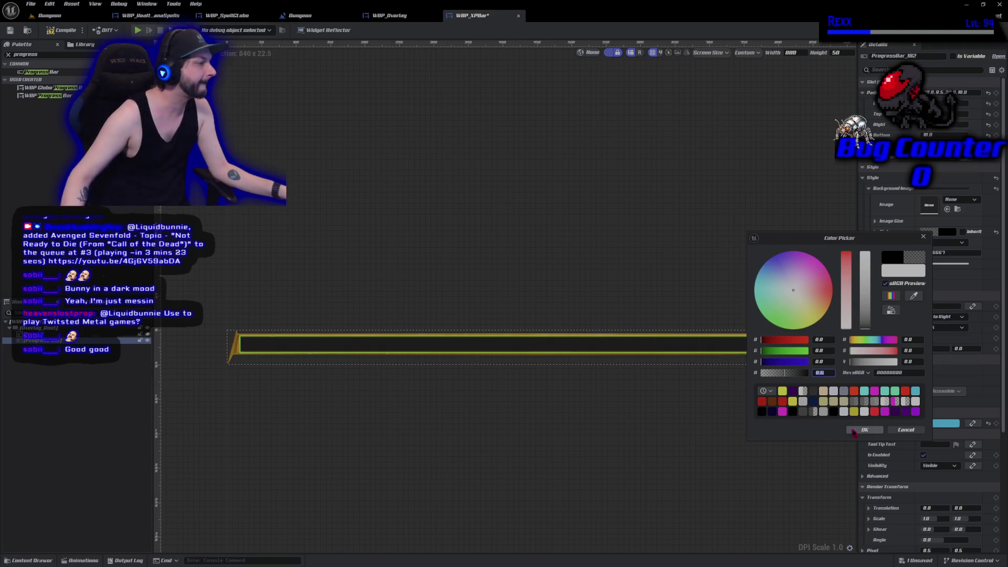
pyautogui.click(865, 430)
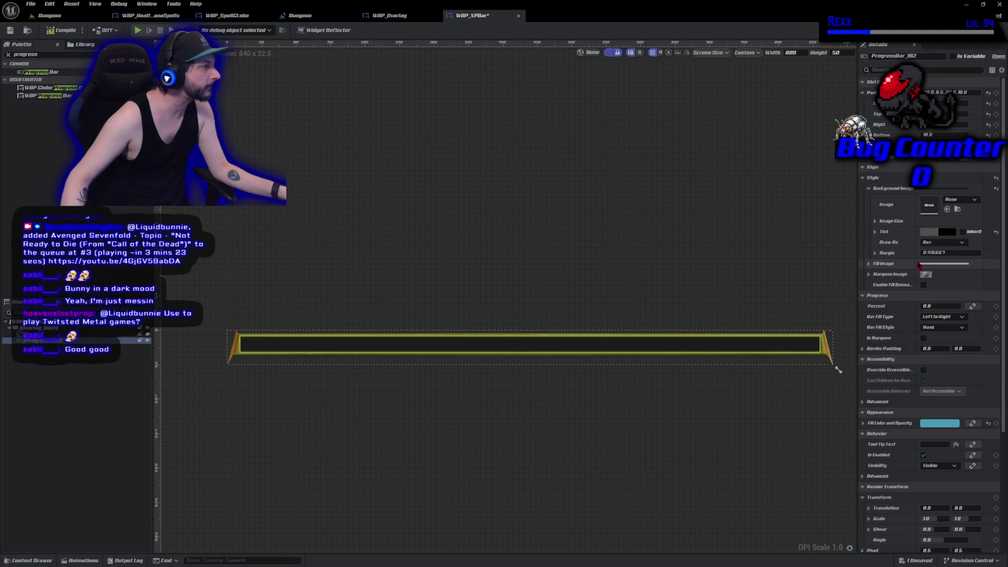
pyautogui.moveTo(926, 305); pyautogui.dragTo(979, 305)
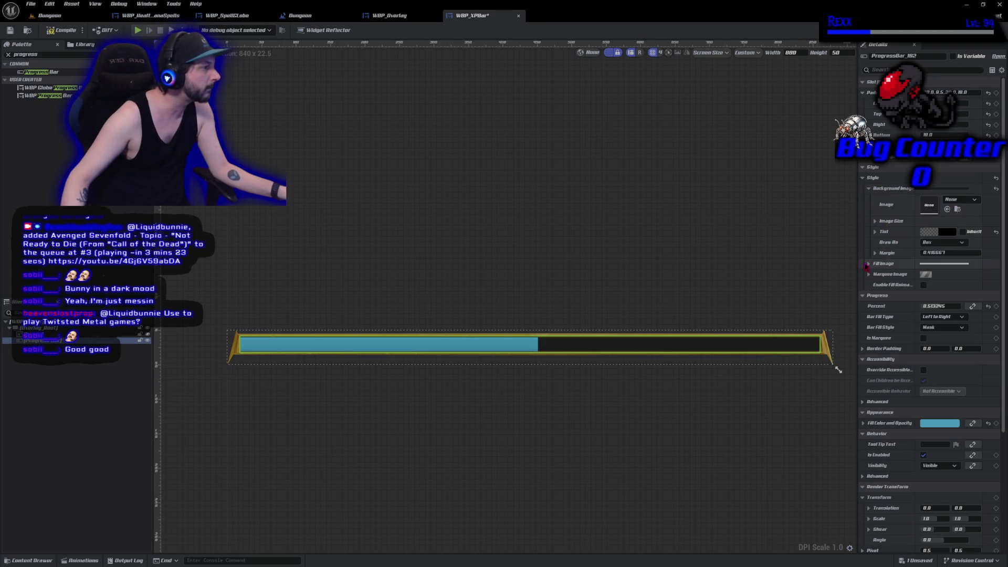
# Set the Fill Image to the xp_bar texture and nudge the preview percent higher
pyautogui.click(869, 263)
pyautogui.click(974, 275)
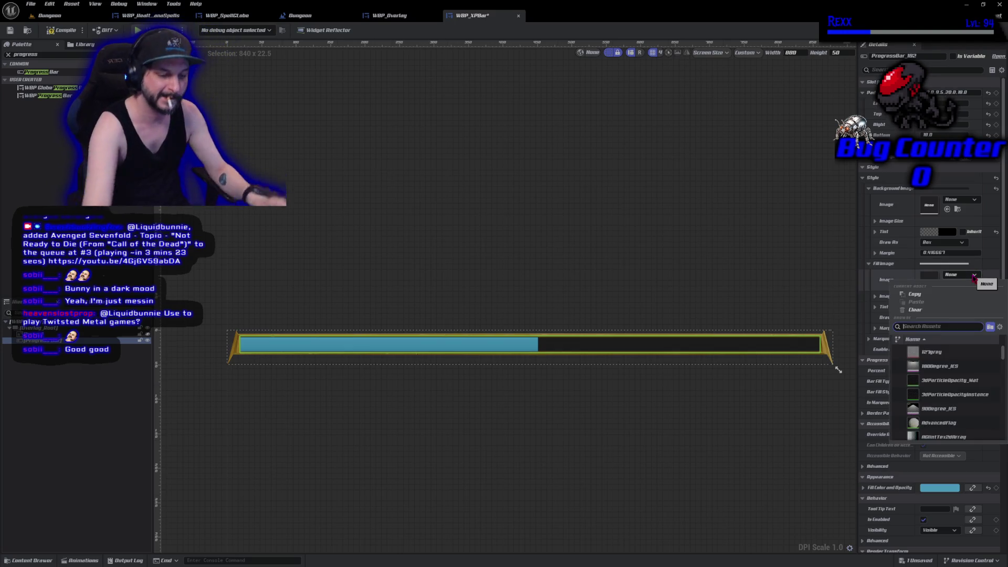
pyautogui.write('xp')
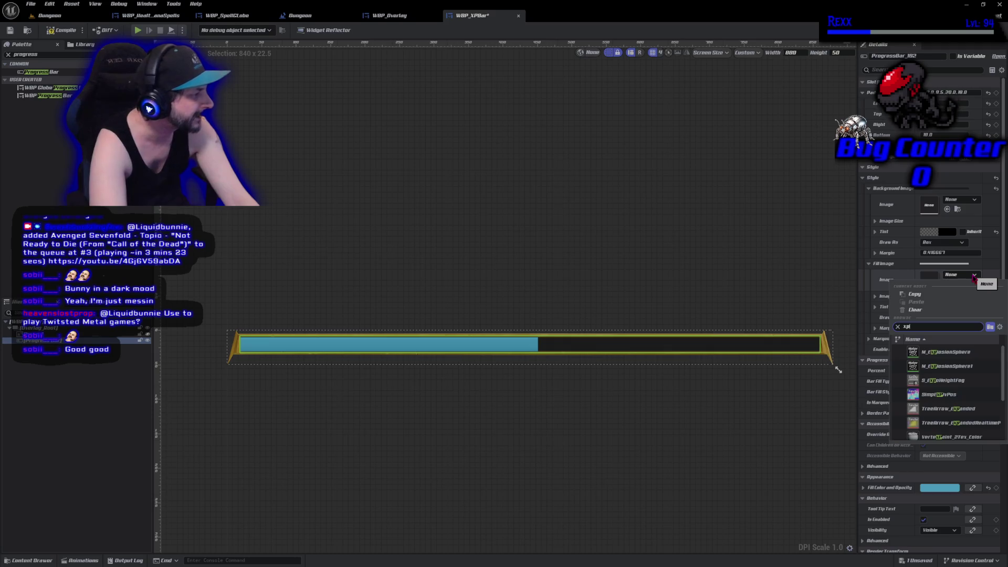
pyautogui.write('_')
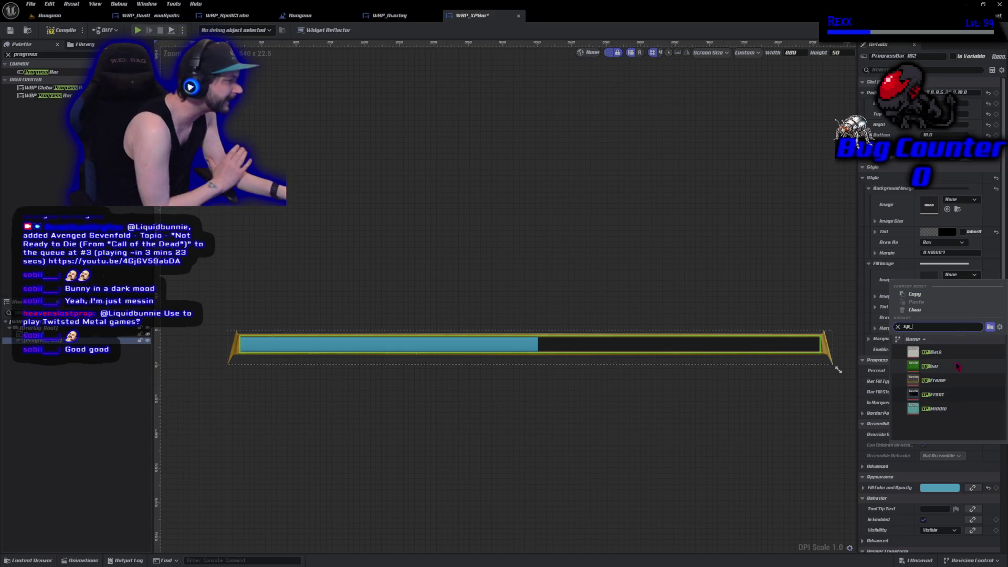
pyautogui.click(948, 400)
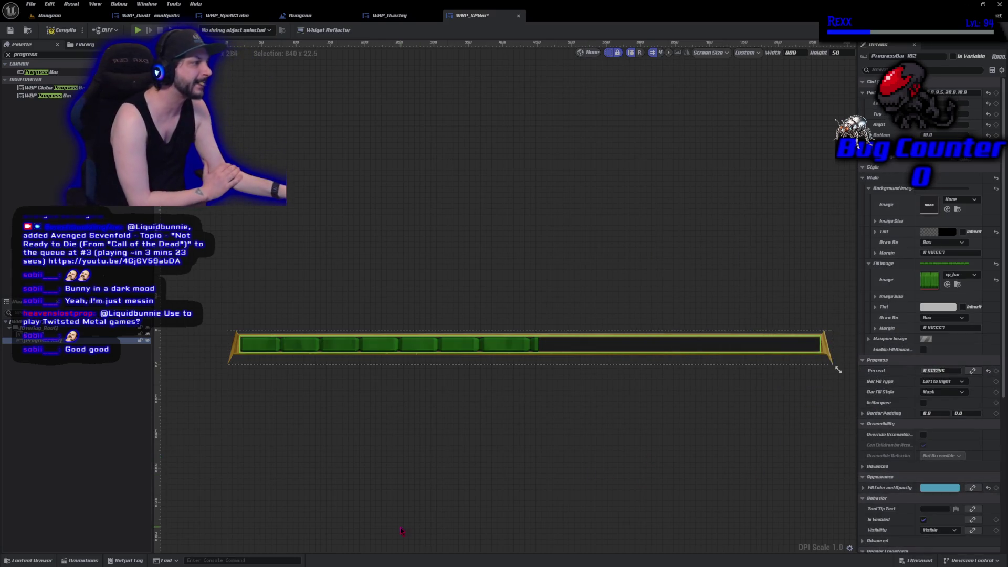
pyautogui.click(927, 253)
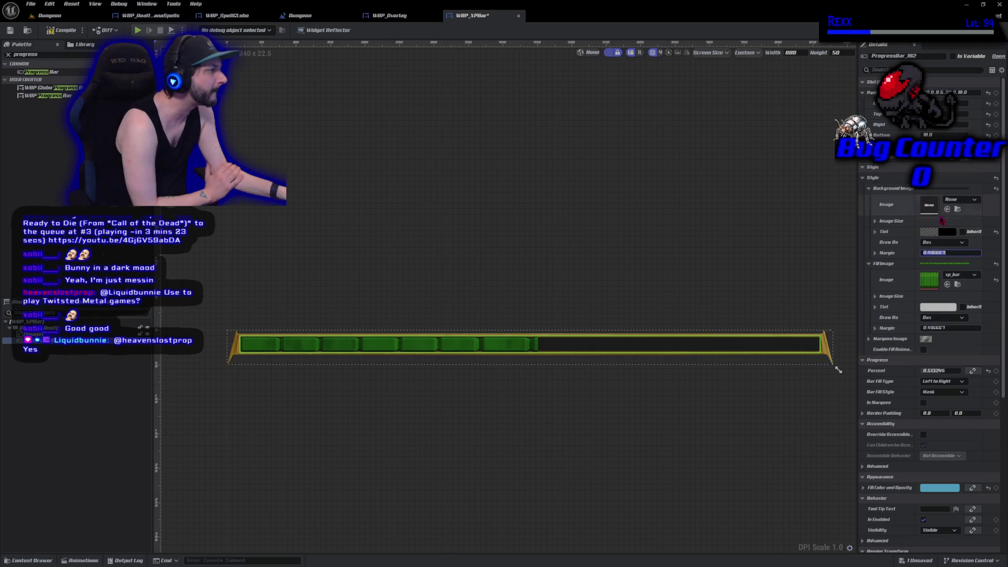
pyautogui.moveTo(937, 371)
pyautogui.mouseDown()
pyautogui.moveTo(997, 370)
pyautogui.moveTo(885, 370)
pyautogui.moveTo(987, 370)
pyautogui.moveTo(939, 370)
pyautogui.mouseUp()
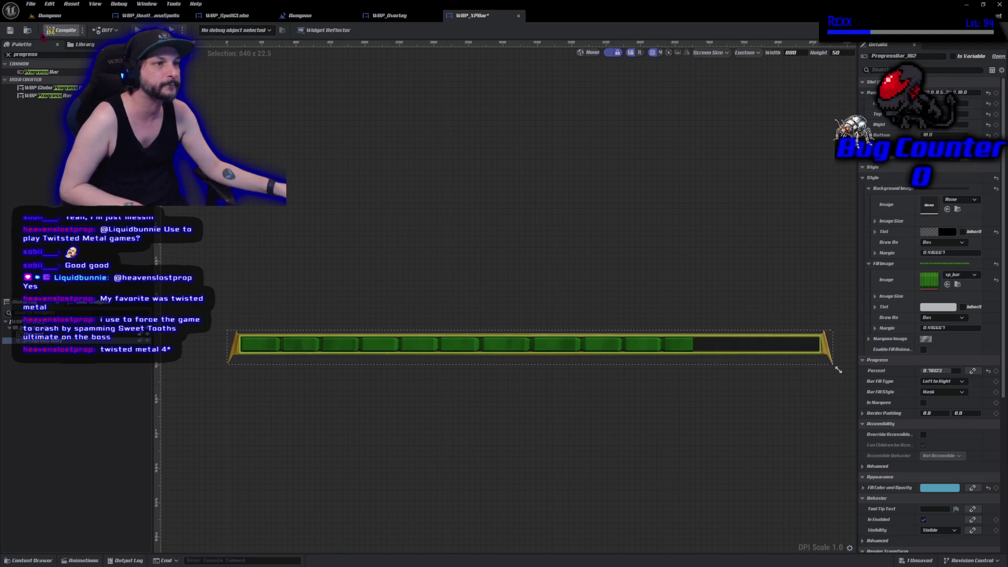
# Compile, set Percent to 1.0, and trim Padding Top/Bottom until the bar is 840 x 20.5
pyautogui.click(44, 35)
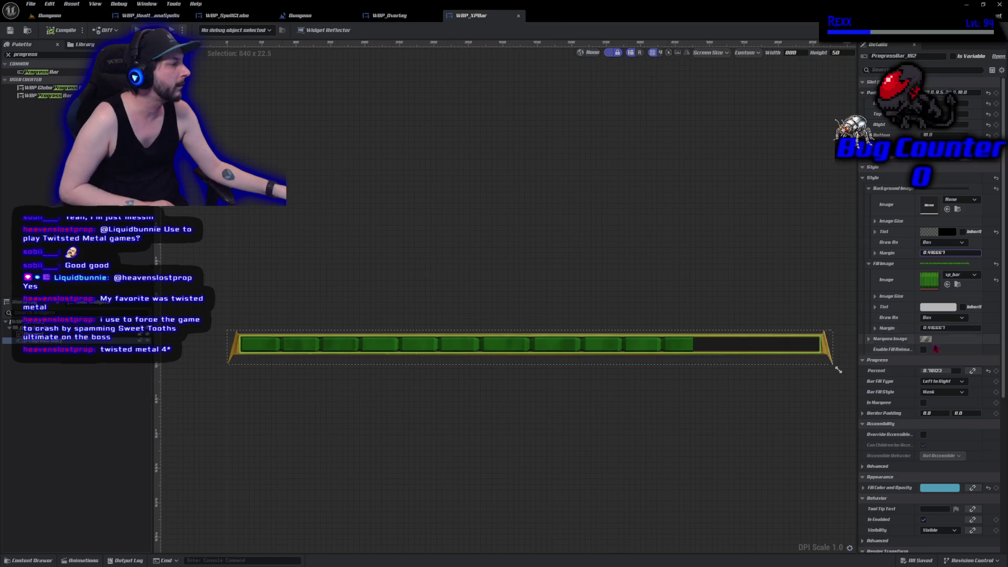
pyautogui.moveTo(937, 373); pyautogui.dragTo(965, 374)
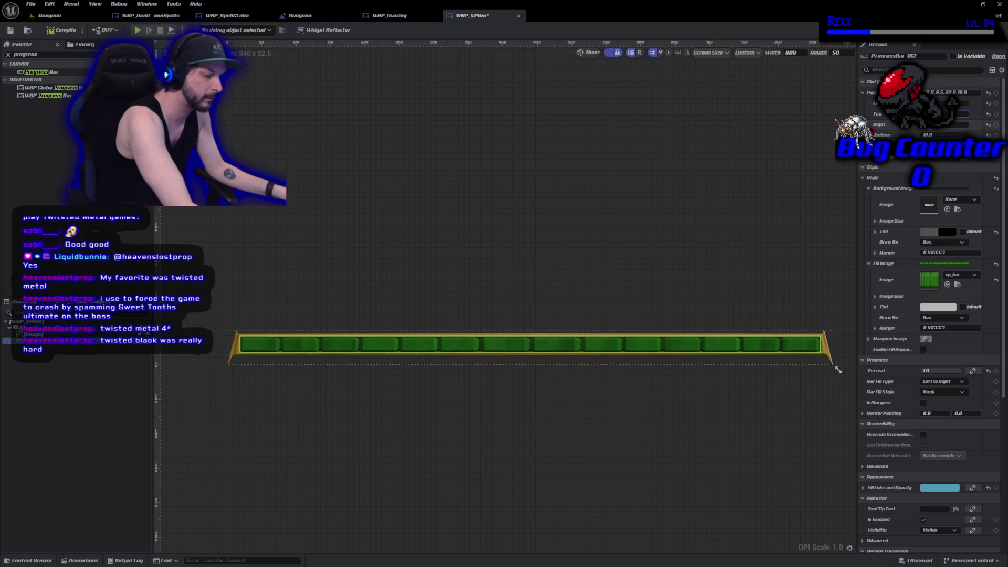
pyautogui.moveTo(838, 370); pyautogui.dragTo(838, 370)
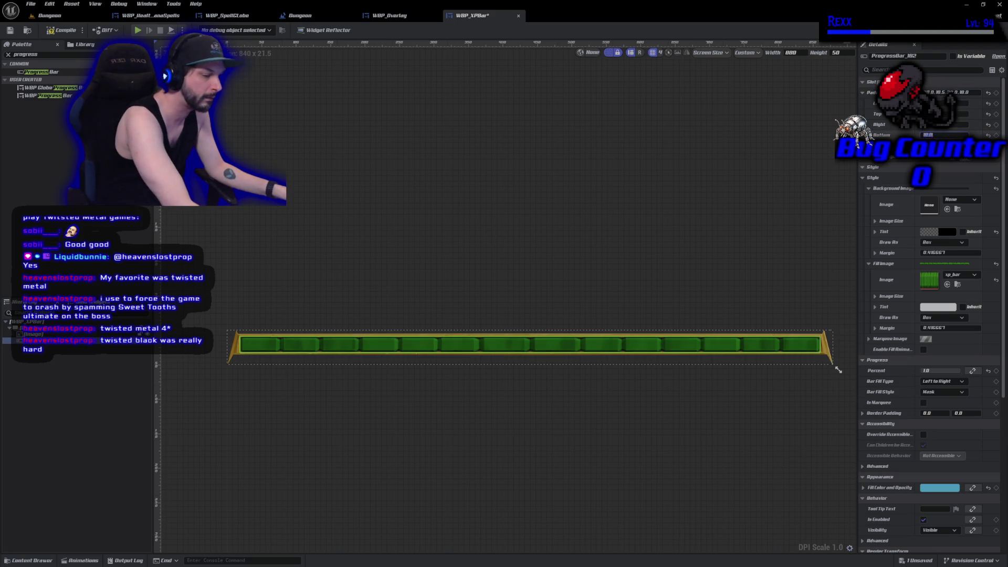
pyautogui.moveTo(838, 370); pyautogui.dragTo(838, 370)
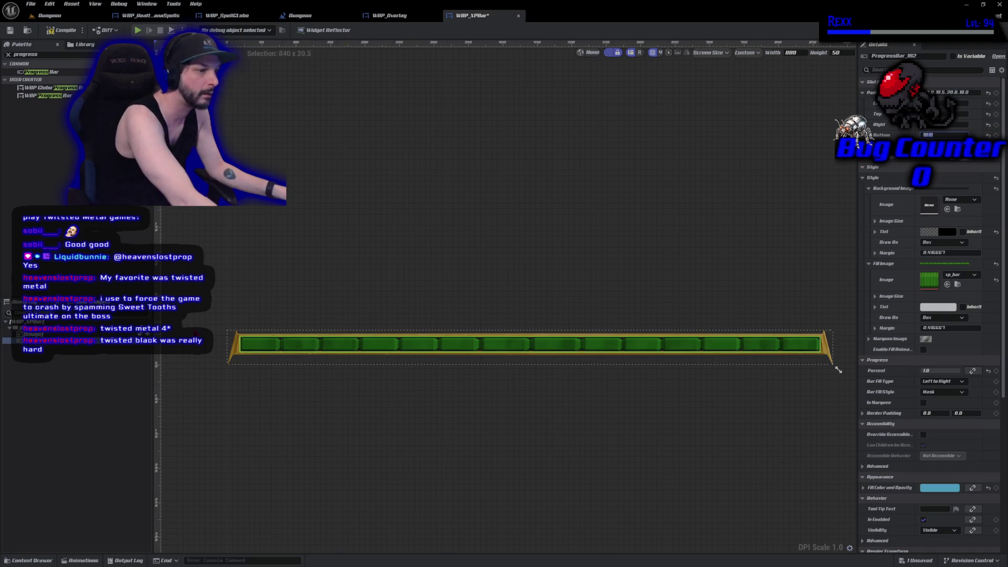
pyautogui.click(420, 391)
# Inspect the bar's left end cap in the designer and select the progress bar
pyautogui.scroll(6, 420, 391)
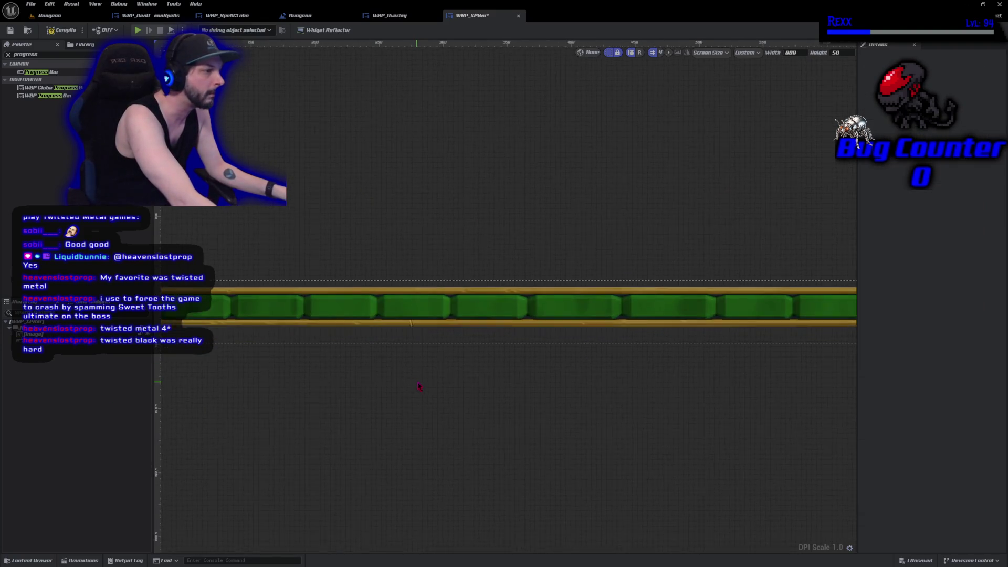
pyautogui.moveTo(396, 366)
pyautogui.mouseDown()
pyautogui.moveTo(706, 493)
pyautogui.moveTo(998, 408)
pyautogui.moveTo(373, 405)
pyautogui.moveTo(173, 367)
pyautogui.moveTo(157, 336)
pyautogui.mouseUp()
pyautogui.scroll(-5, 311, 342)
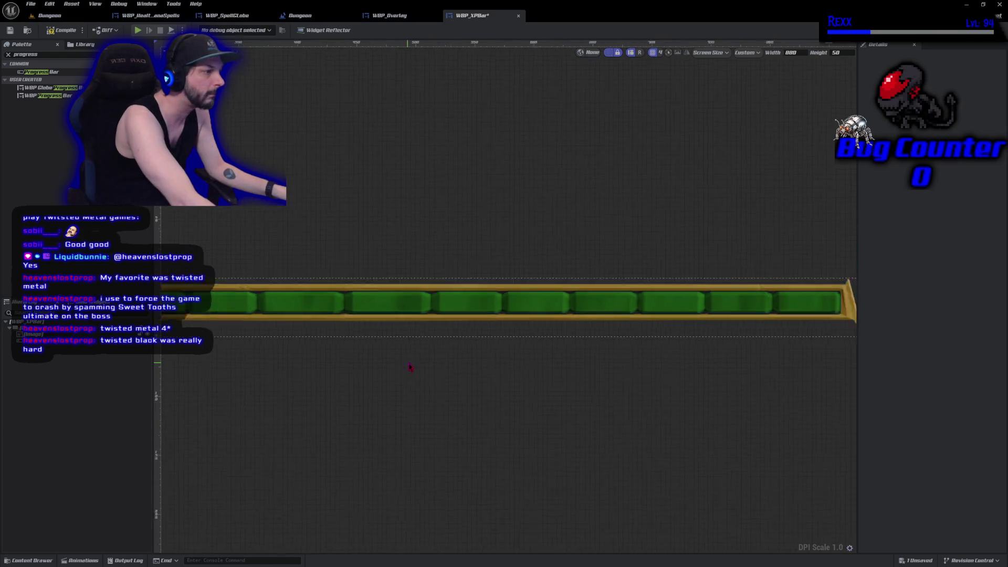
pyautogui.scroll(-1, 555, 405)
pyautogui.scroll(-1, 546, 401)
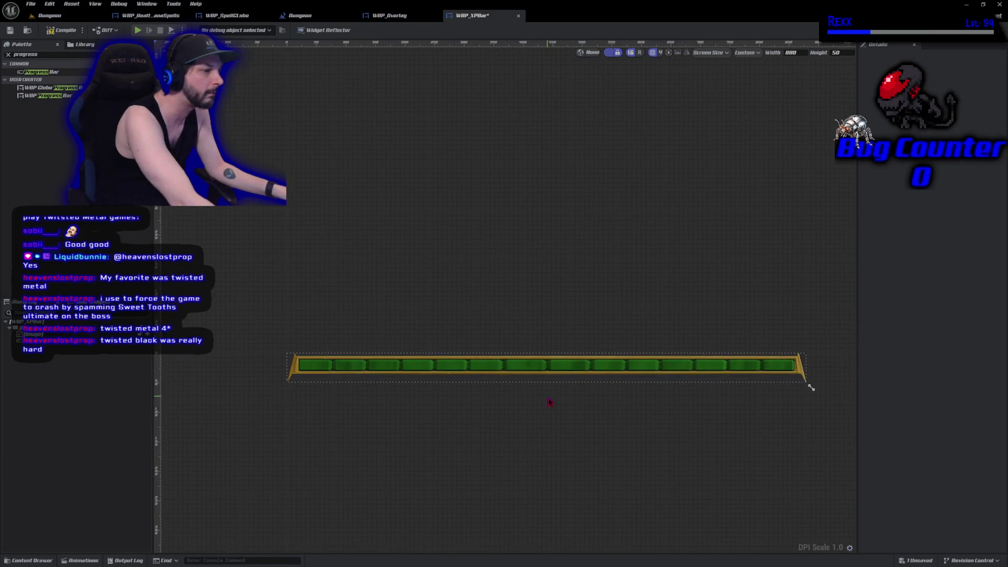
pyautogui.scroll(1, 540, 385)
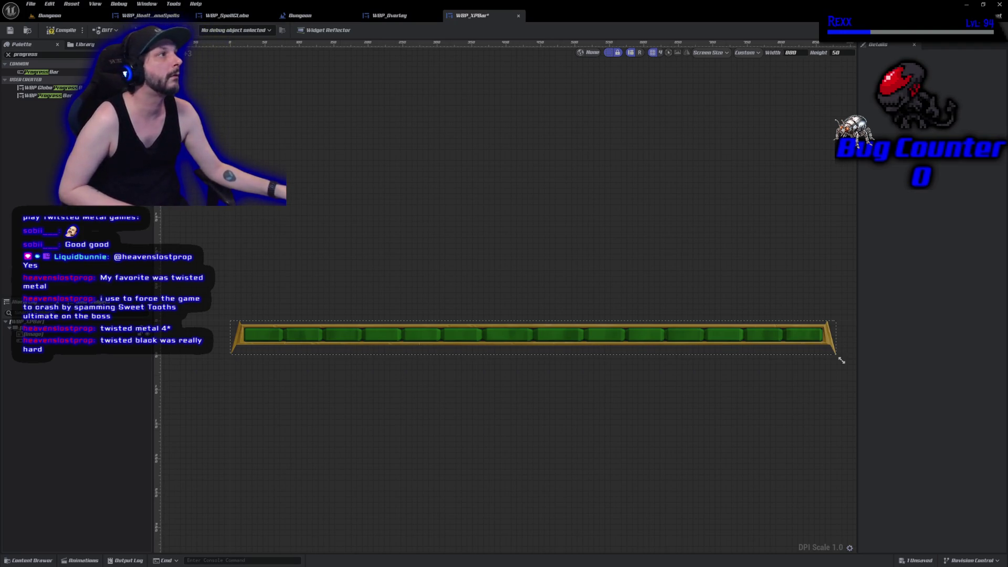
pyautogui.click(825, 346)
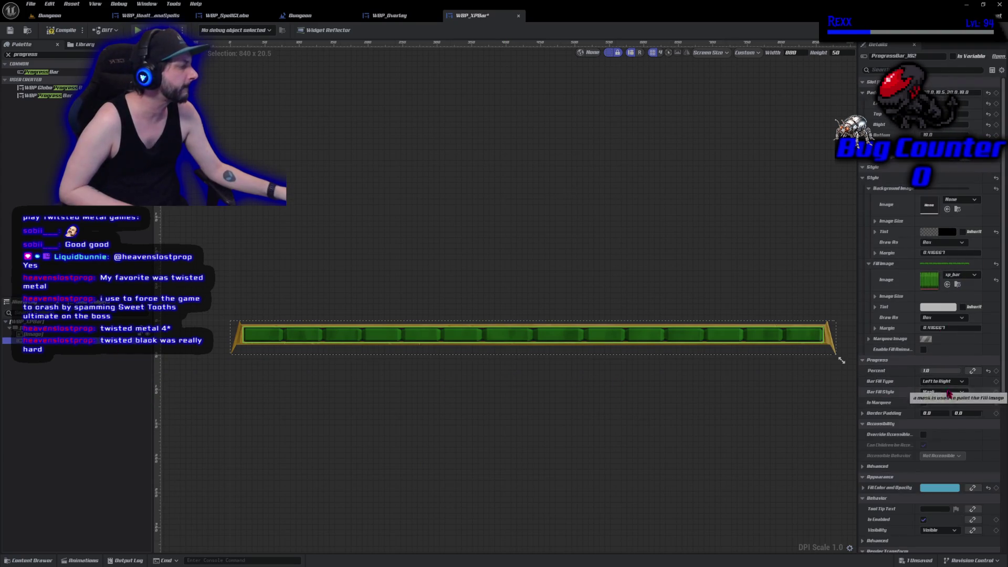
# Set the progress bar's Percent to 0.75 and compile and save the widget
pyautogui.click(935, 370)
pyautogui.write('0.')
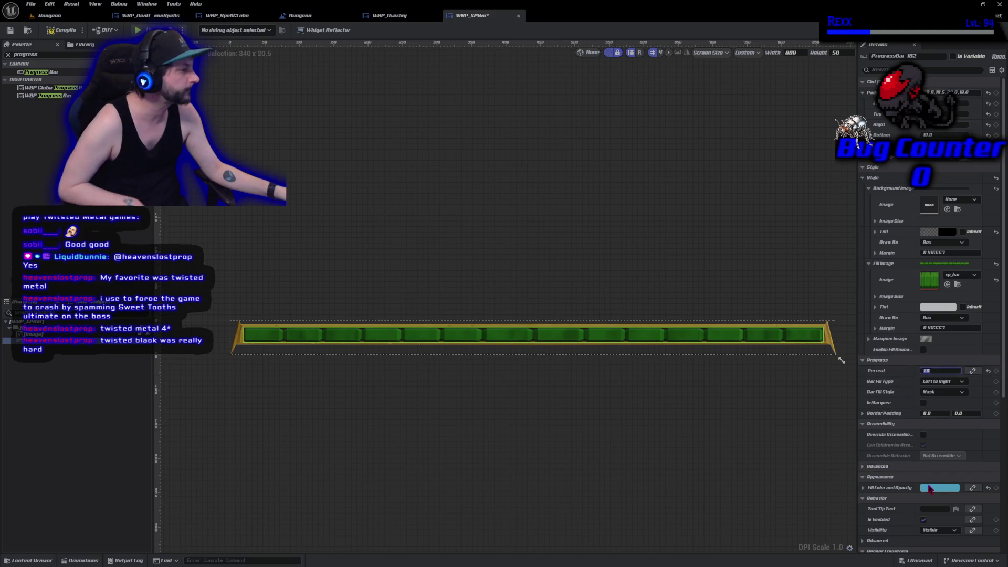
pyautogui.write('75')
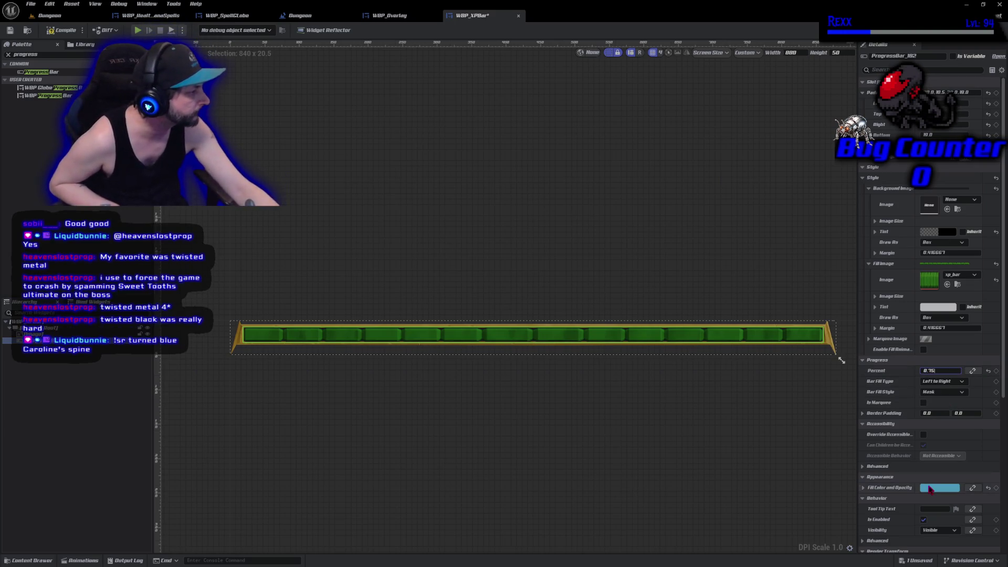
pyautogui.press('Return')
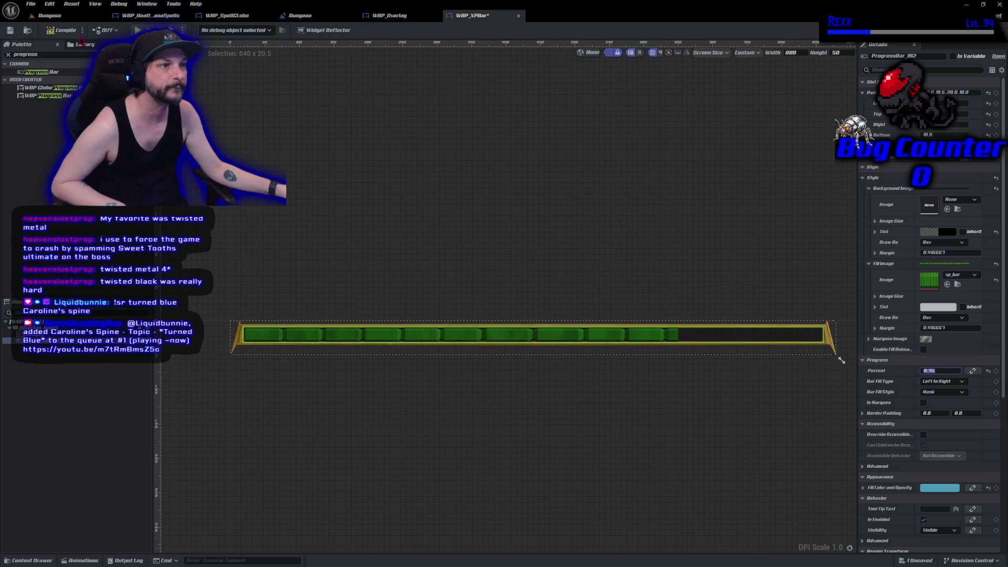
pyautogui.click(63, 30)
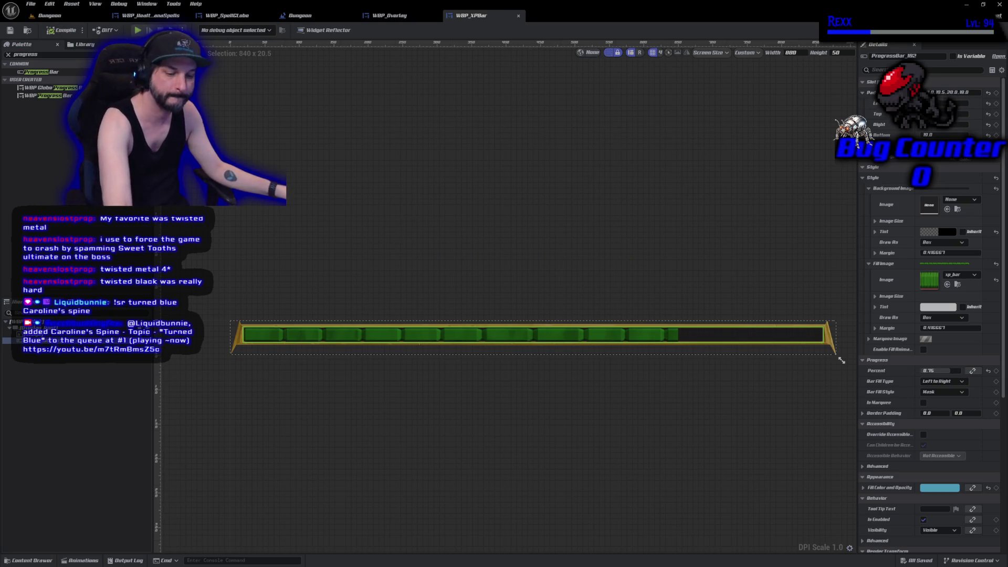
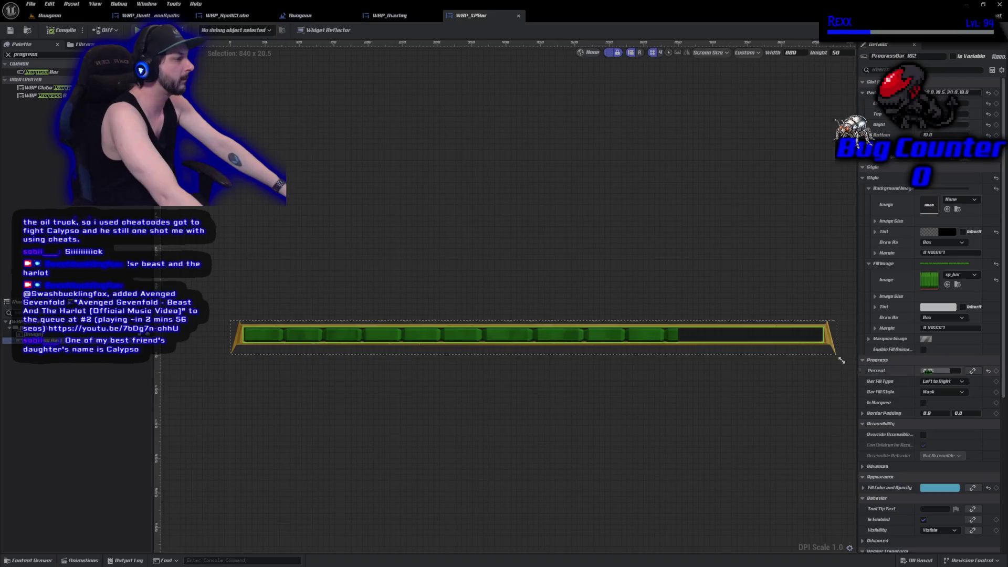
# Set the WBP_XPBar progress bar's Percent to 1.0 so the green segments fill the whole bar
pyautogui.moveTo(932, 370); pyautogui.dragTo(981, 371)
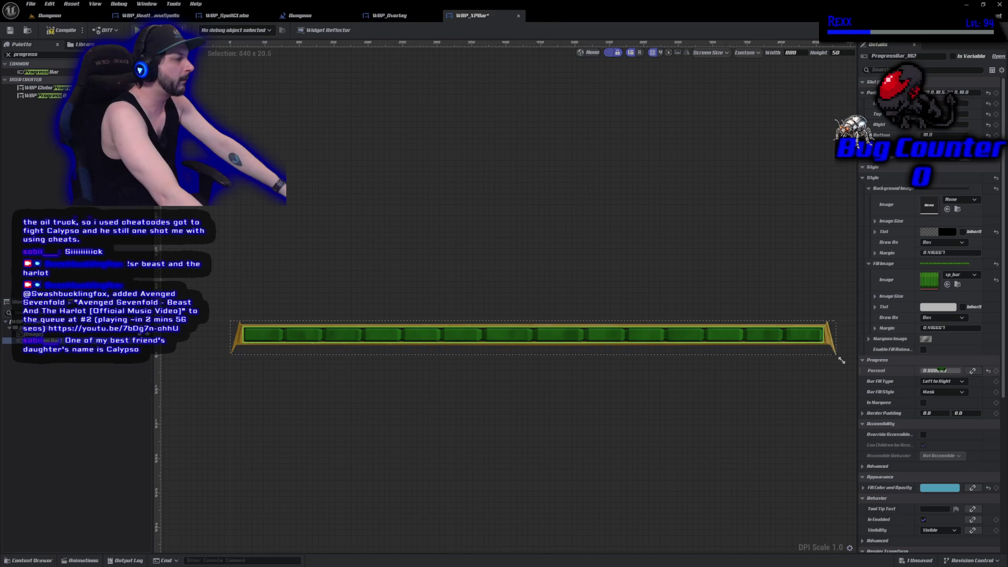
pyautogui.click(936, 370)
pyautogui.write('1.0')
pyautogui.click(420, 246)
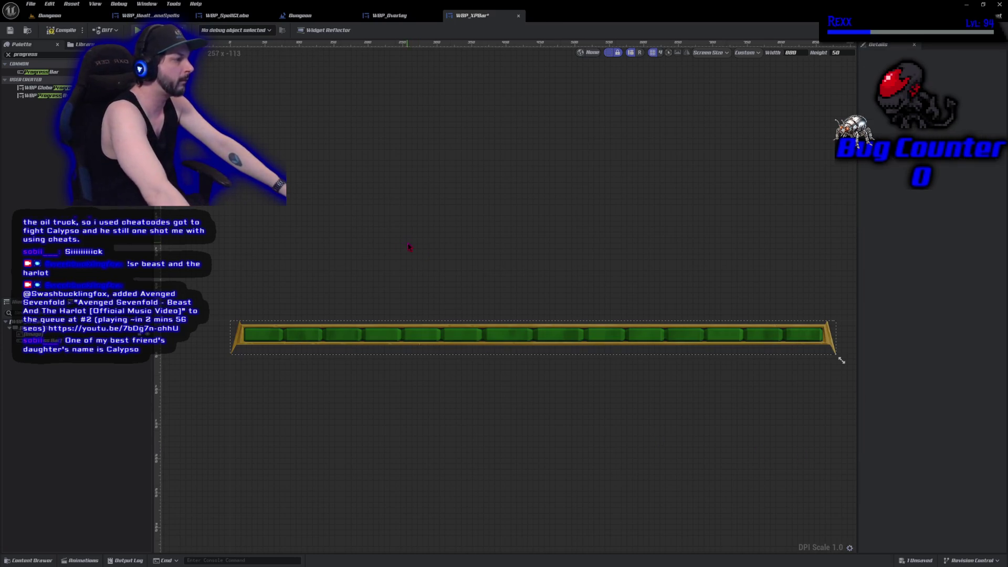
# Save the WBP_XPBar widget blueprint, then switch over to the web browser
pyautogui.hotkey('ctrl', 's')
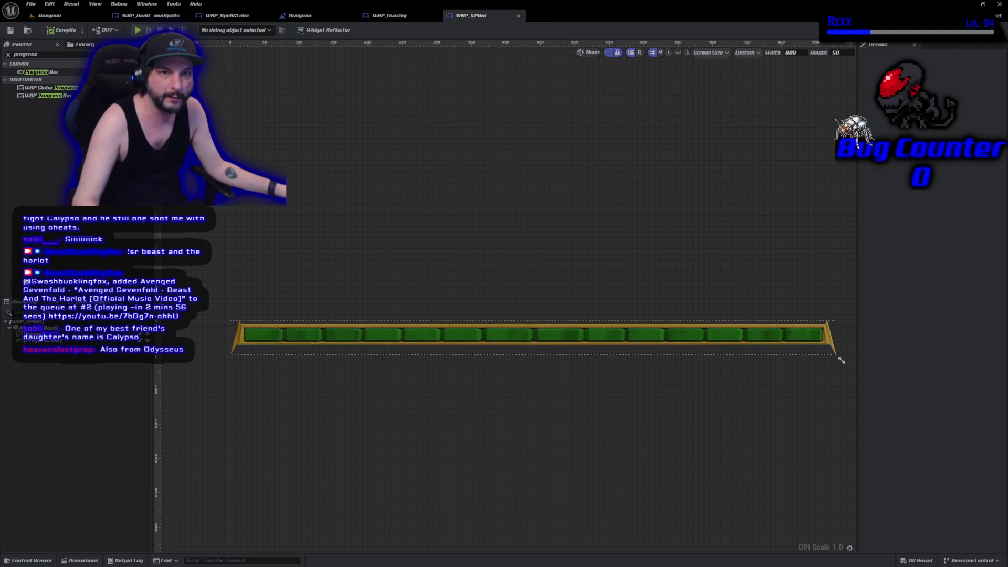
pyautogui.hotkey('alt', 'Tab')
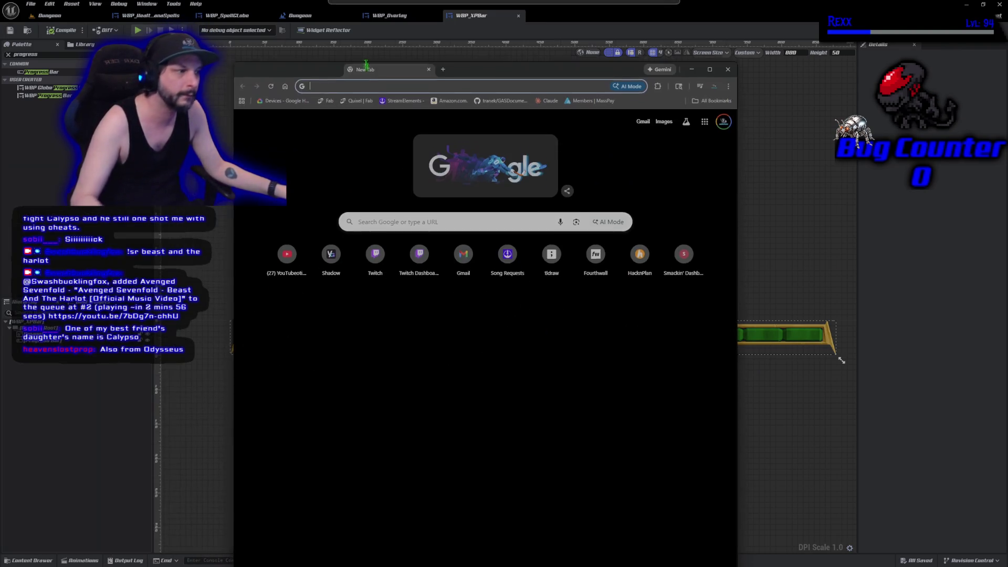
# Search Google for 'calypso' and open the Wikipedia Calypso (mythology) article
pyautogui.click(378, 215)
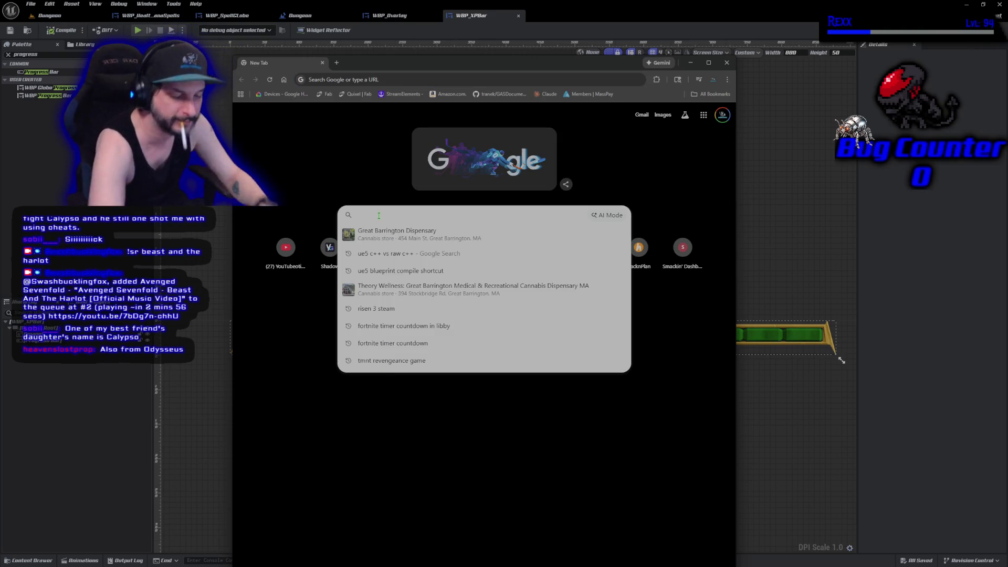
pyautogui.write('calysp')
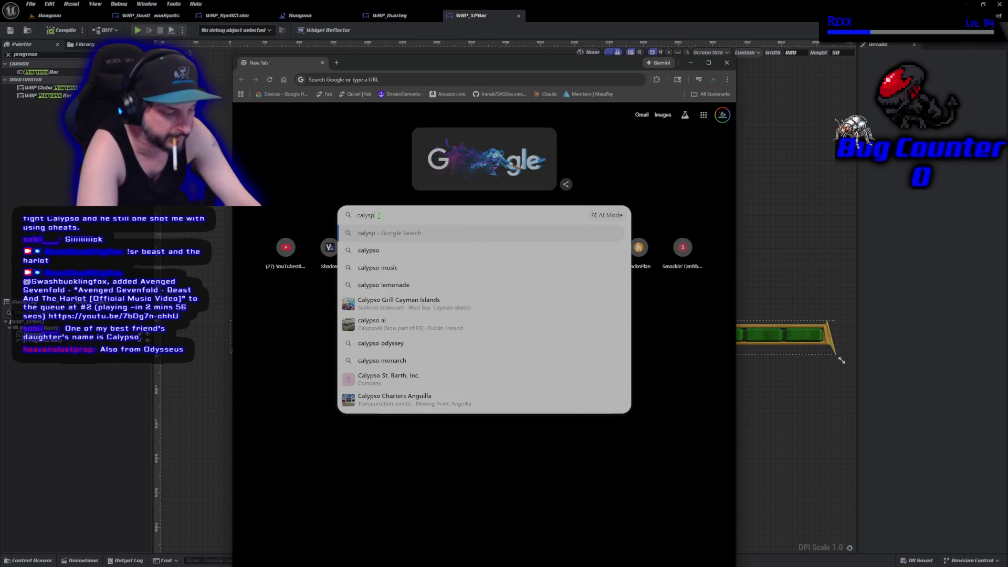
pyautogui.press('BackSpace')
pyautogui.press('BackSpace')
pyautogui.write('so')
pyautogui.press('Return')
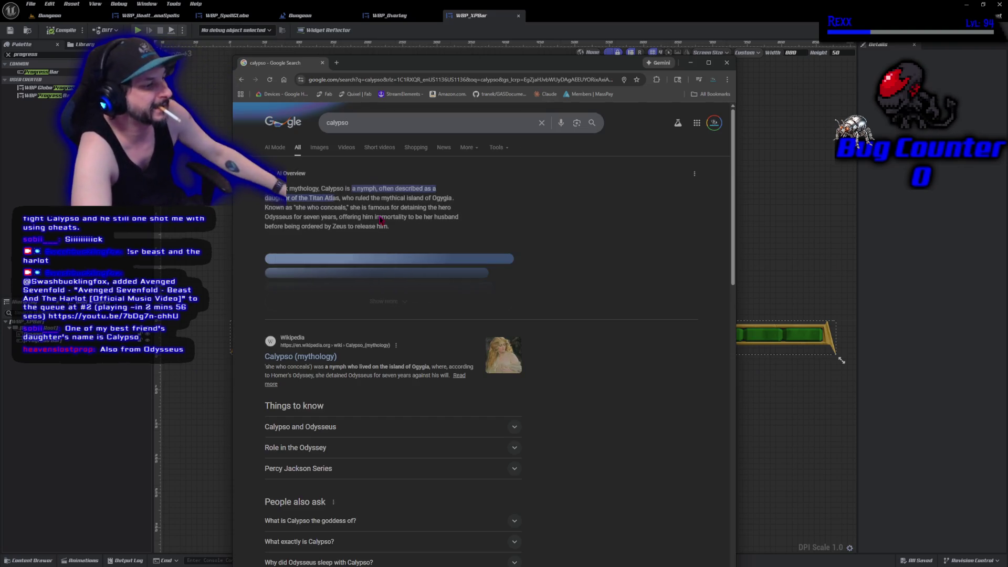
pyautogui.click(321, 356)
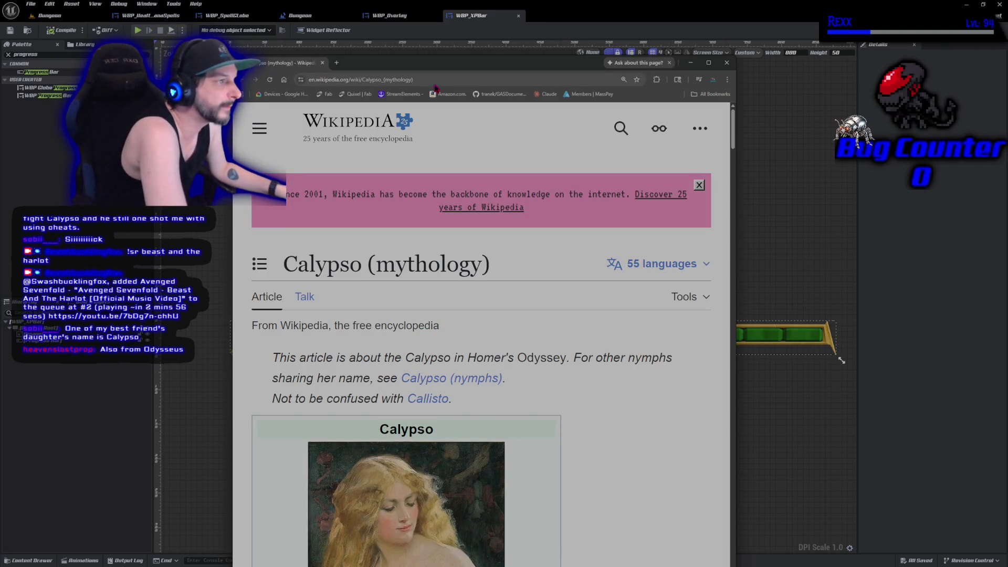
pyautogui.hotkey('alt', 'Tab')
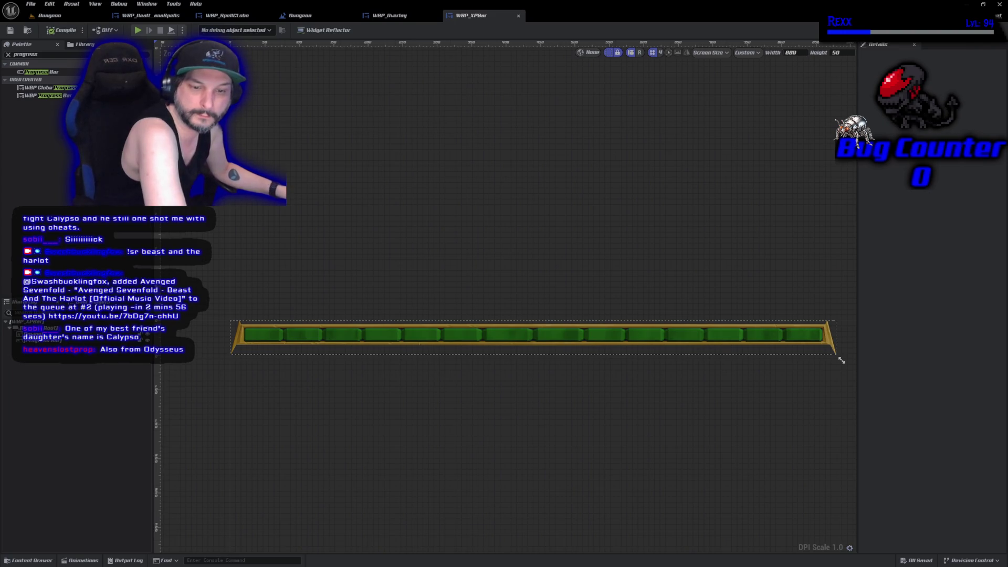
pyautogui.hotkey('alt', 'Tab')
# Read through the Calypso (mythology) article down to its Philosophy and Gallery sections
pyautogui.scroll(-3, 676, 323)
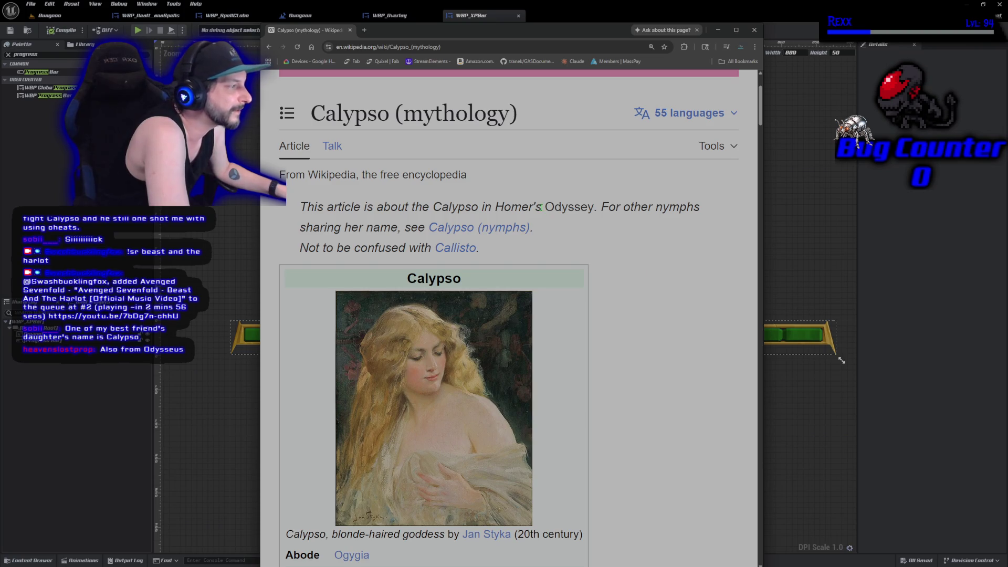
pyautogui.scroll(-1, 638, 319)
pyautogui.scroll(-4, 639, 319)
pyautogui.scroll(2, 642, 326)
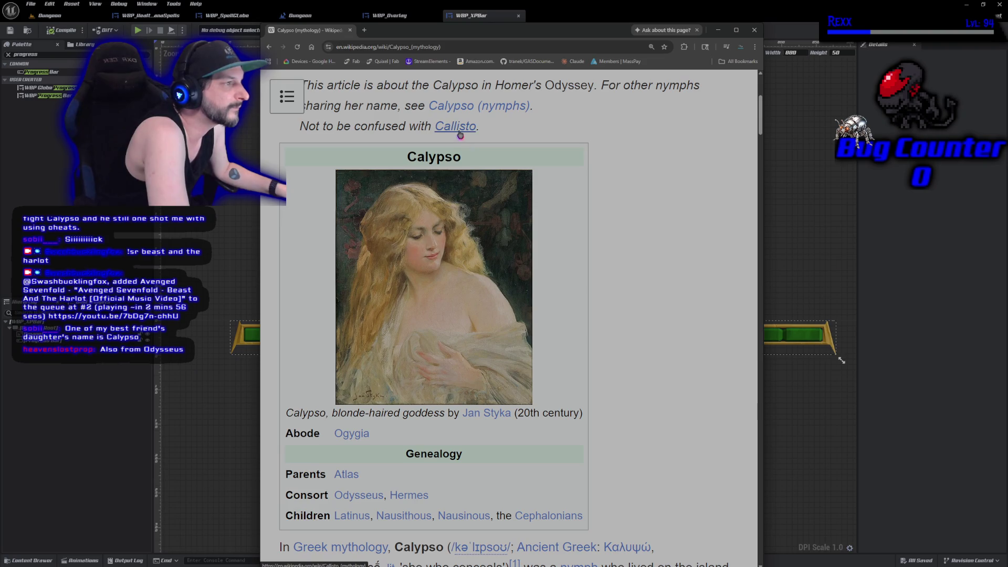
pyautogui.moveTo(460, 134)
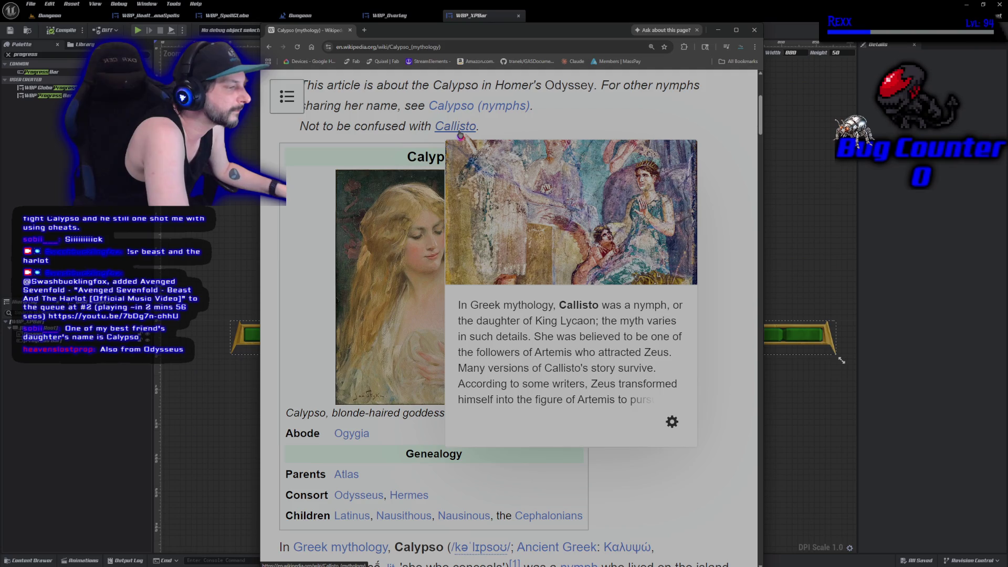
pyautogui.scroll(-6, 624, 294)
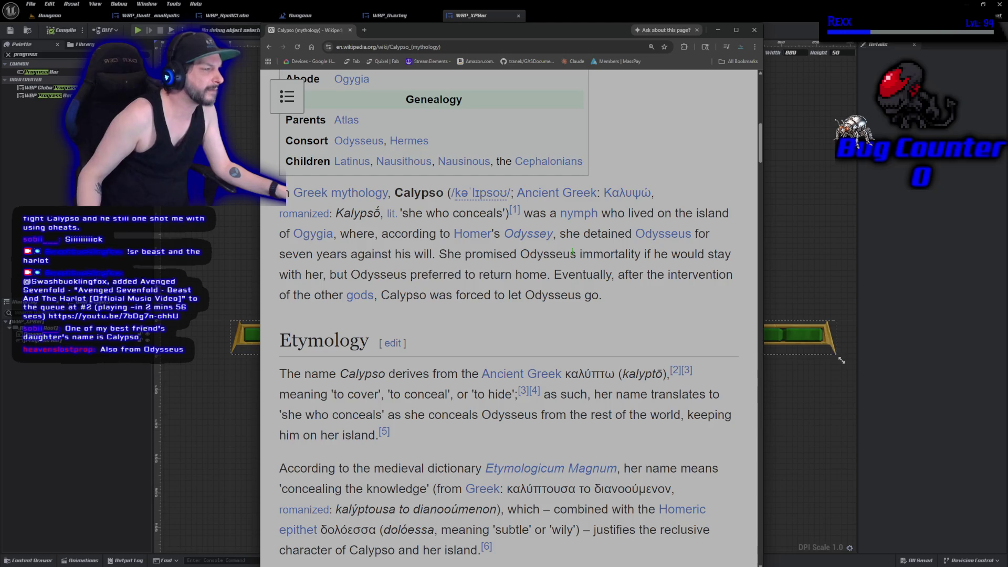
pyautogui.scroll(-3, 599, 313)
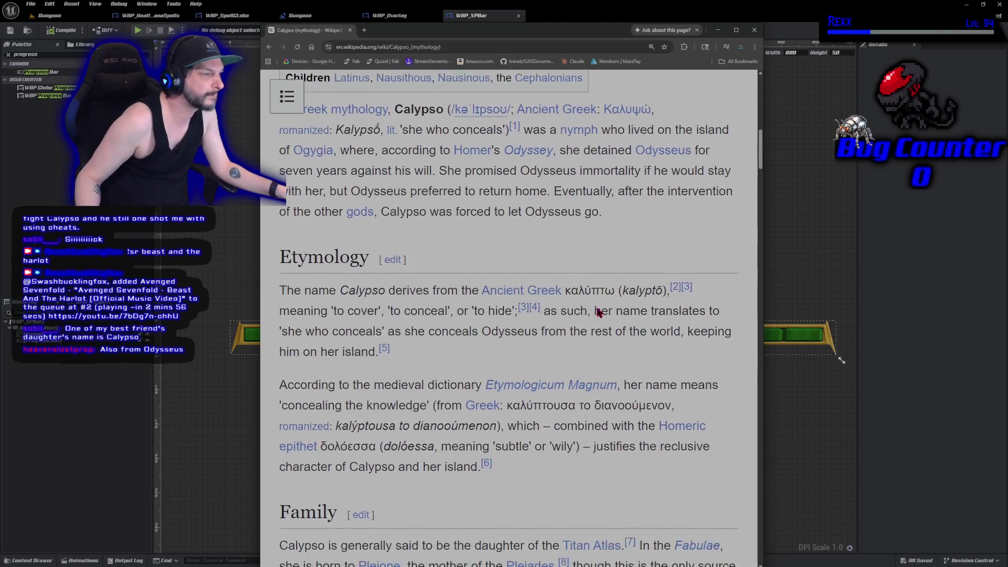
pyautogui.moveTo(599, 312)
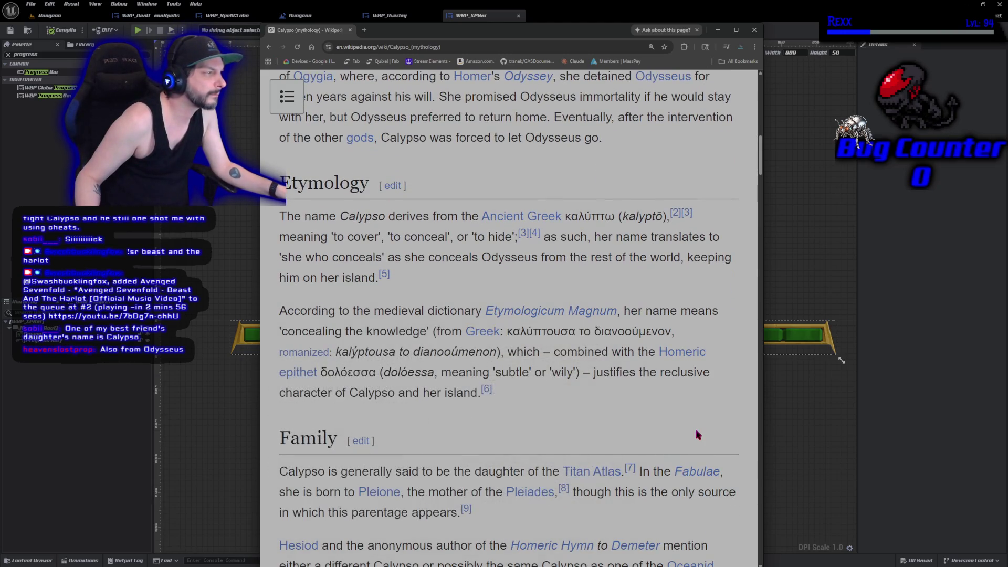
pyautogui.scroll(-1, 663, 416)
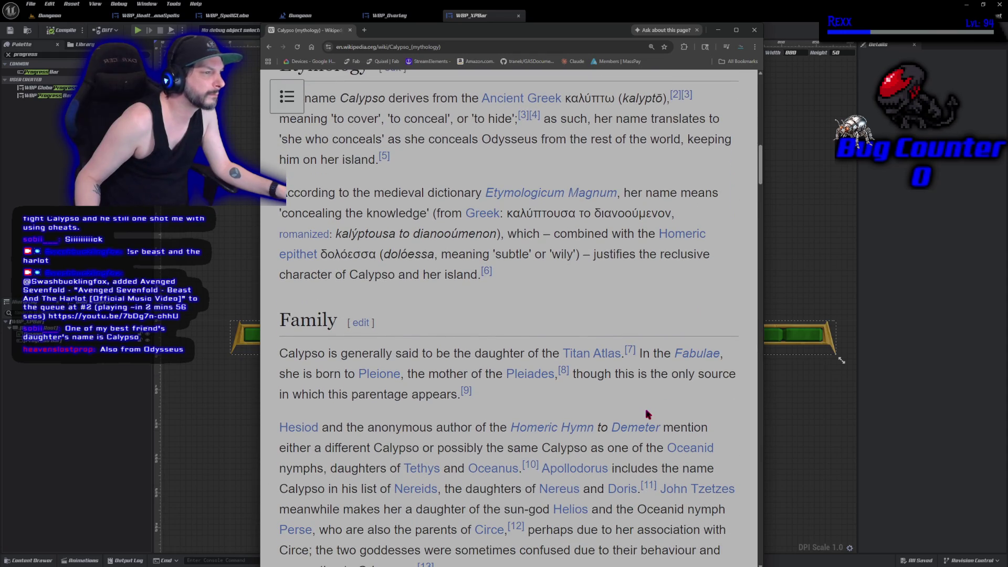
pyautogui.scroll(-3, 647, 414)
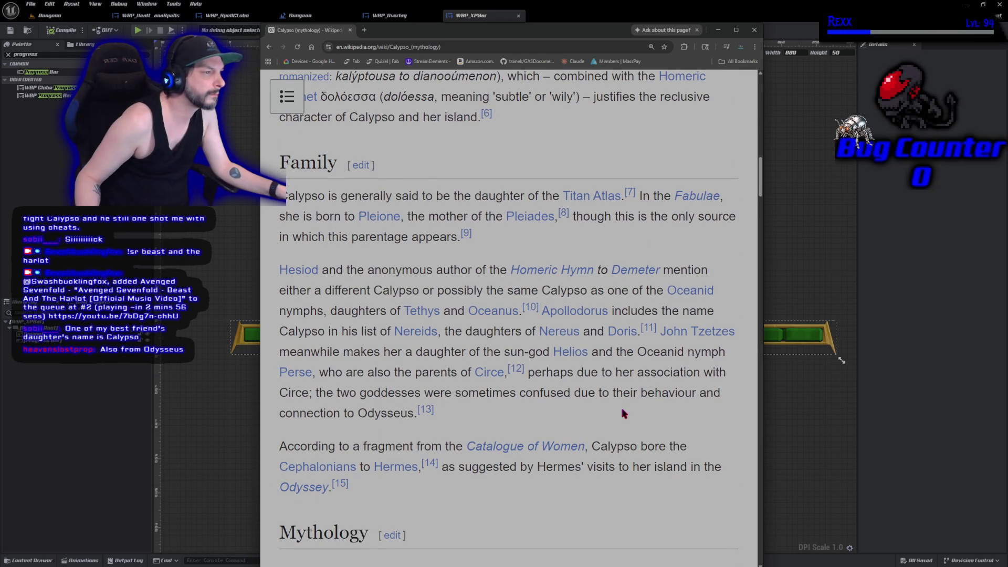
pyautogui.scroll(-1, 623, 414)
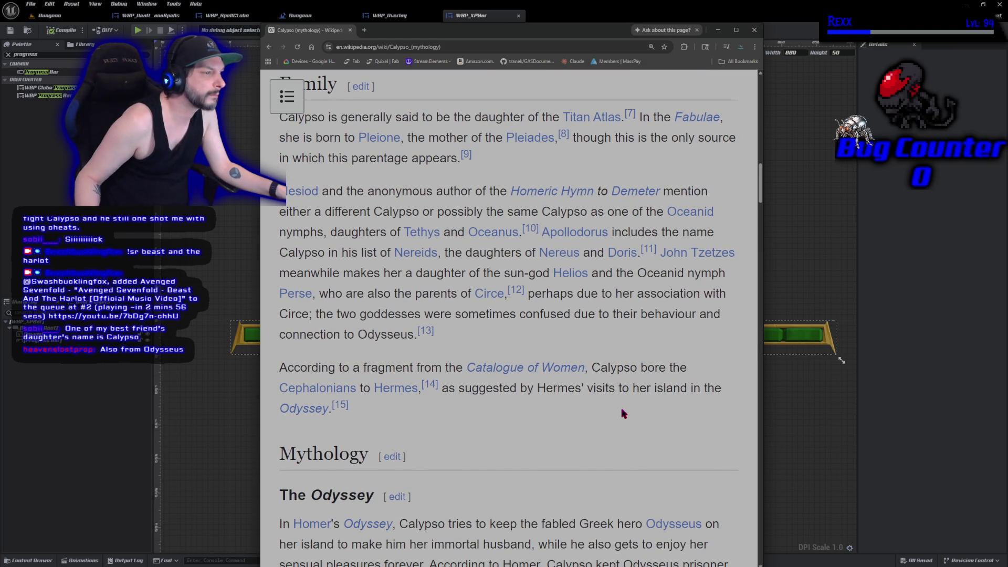
pyautogui.scroll(-4, 622, 413)
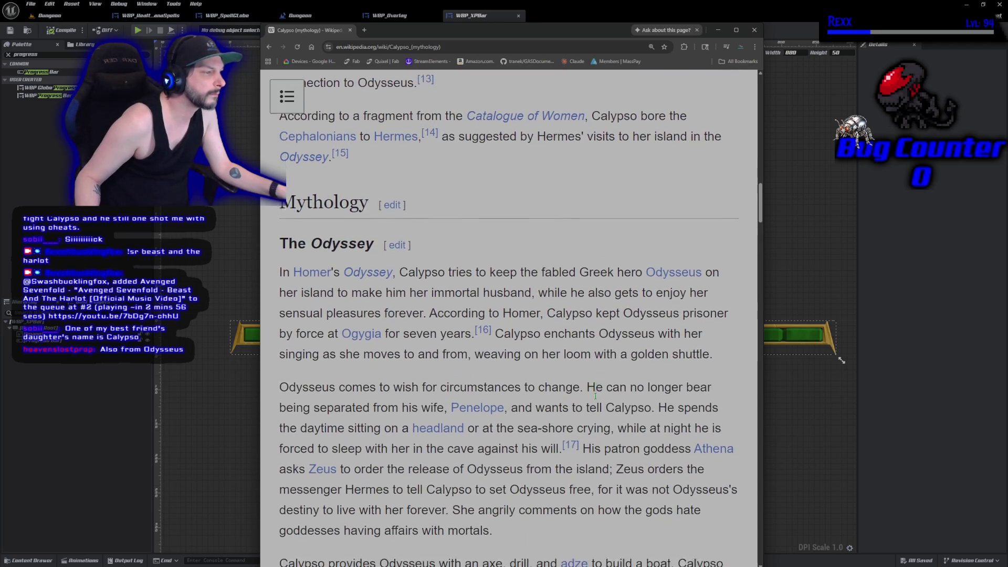
pyautogui.scroll(-2, 596, 399)
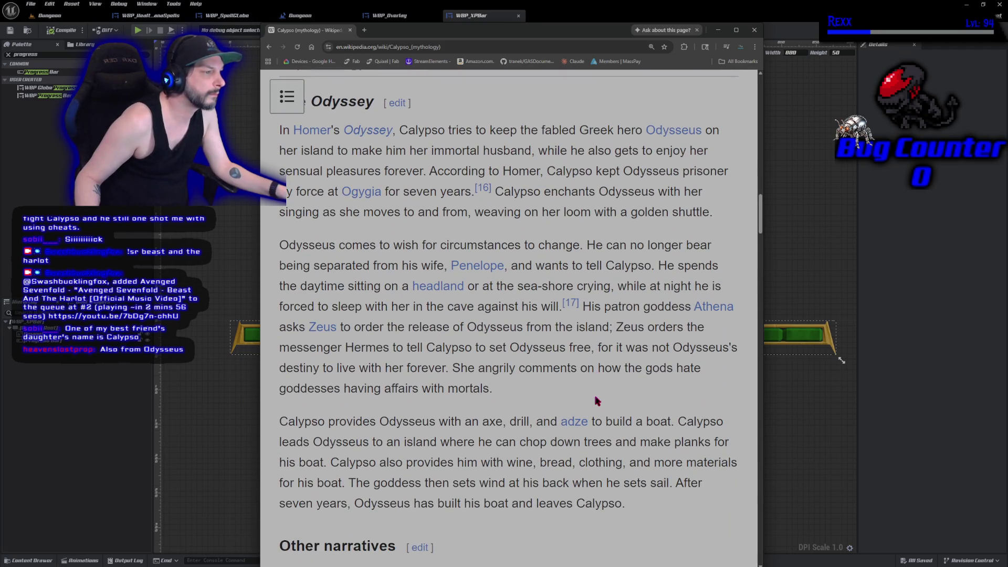
pyautogui.scroll(-5, 597, 401)
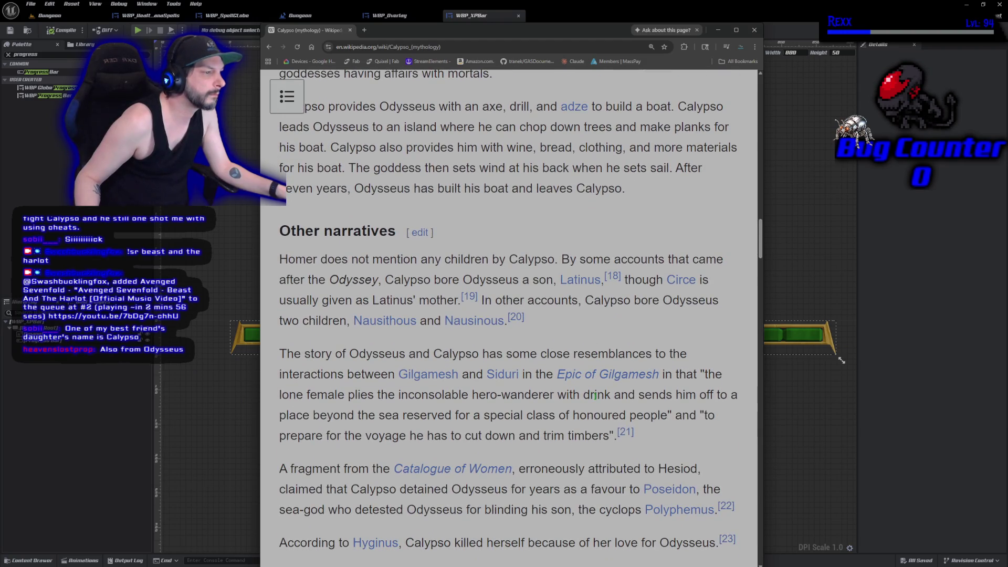
pyautogui.scroll(-2, 593, 397)
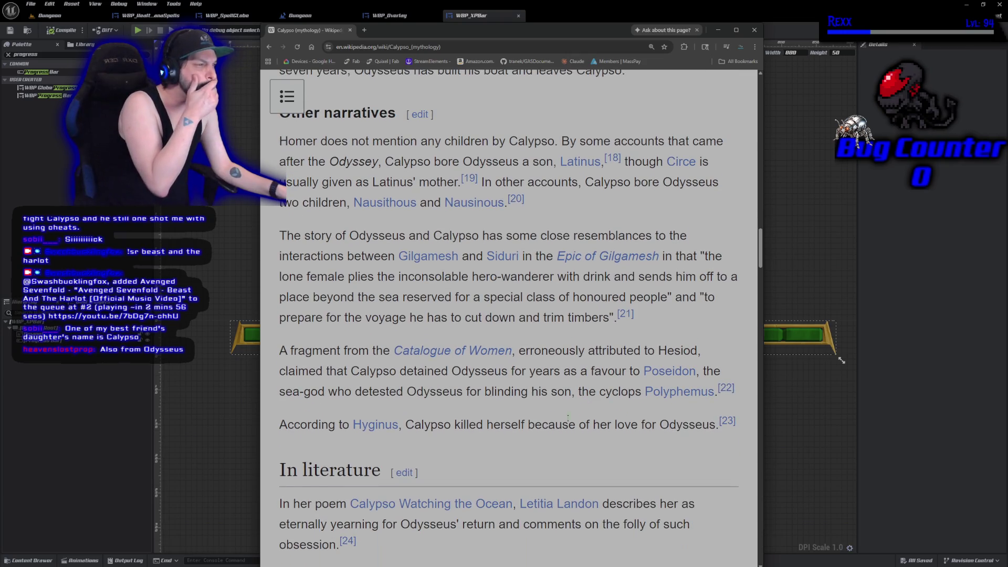
pyautogui.moveTo(433, 262)
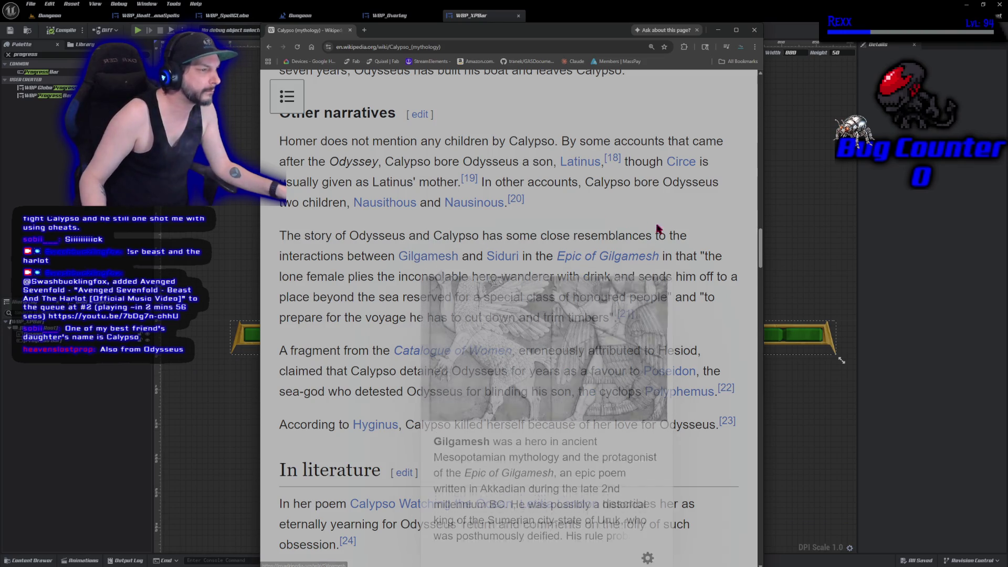
pyautogui.scroll(-5, 641, 295)
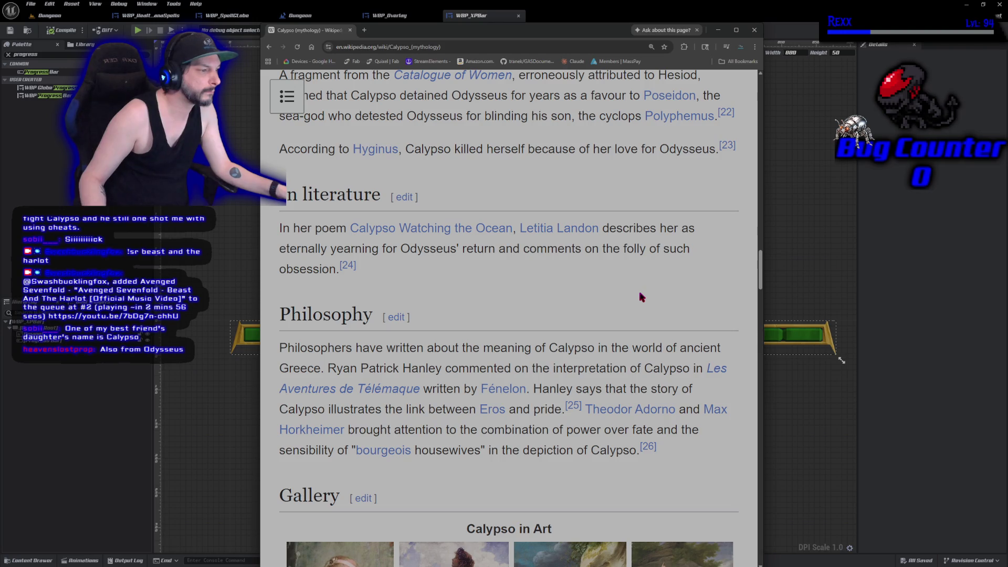
pyautogui.scroll(-3, 641, 296)
# Search for 'calypso ambrosia' and expand the full AI Overview text
pyautogui.hotkey('alt', 'Left')
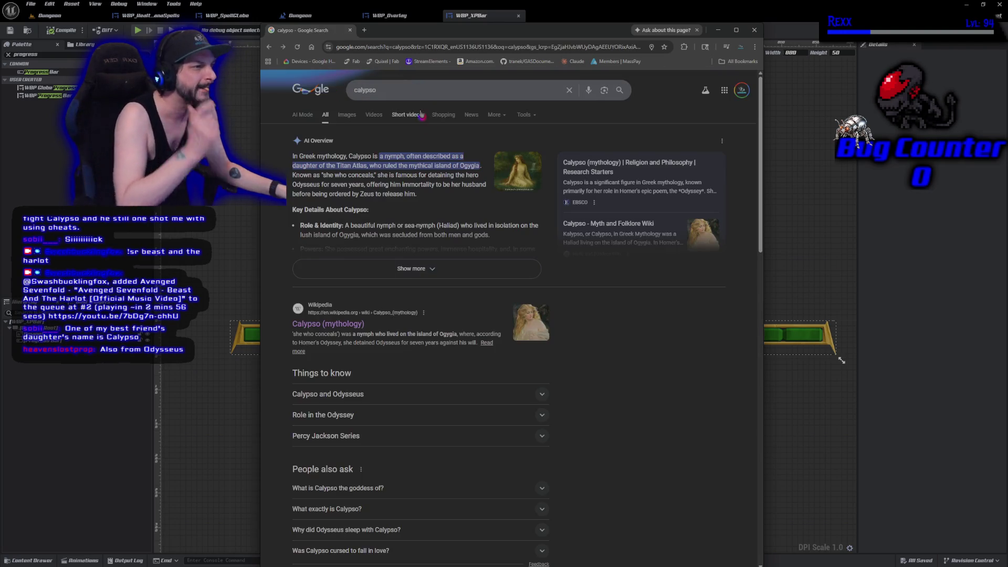
pyautogui.click(407, 91)
pyautogui.write('ambrosia')
pyautogui.press('Return')
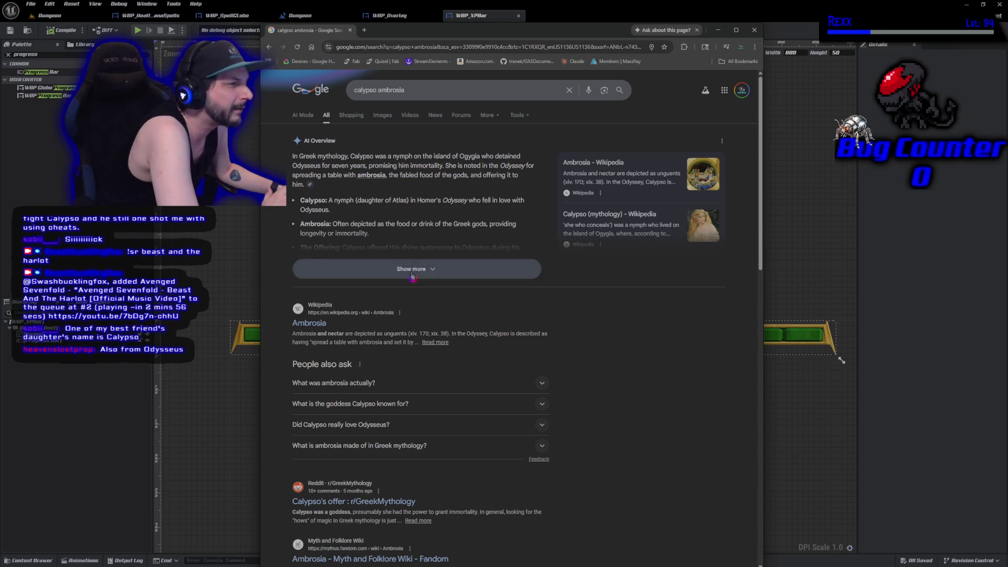
pyautogui.click(413, 270)
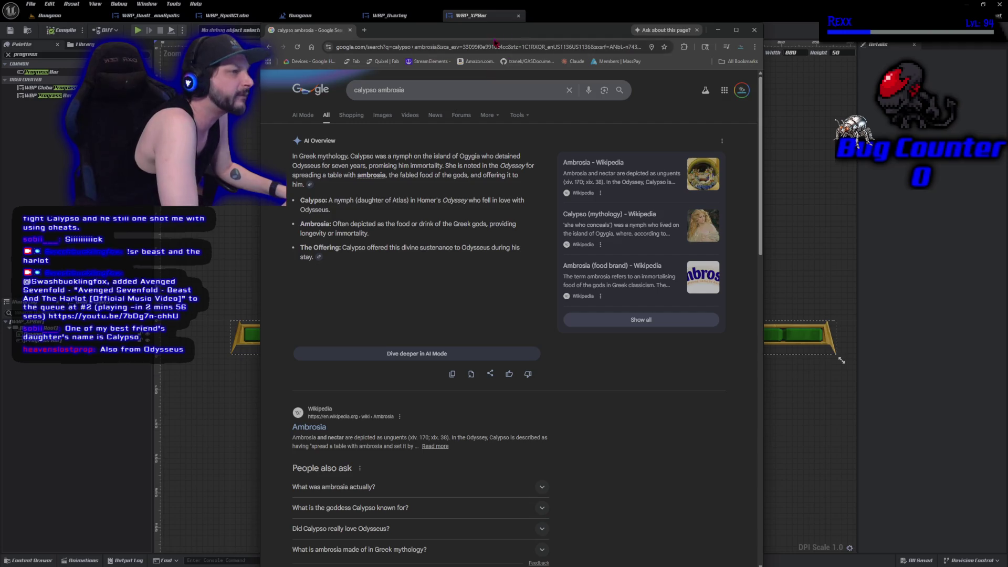
# Highlight the sentence about The Offering, then close the browser window
pyautogui.moveTo(467, 37); pyautogui.dragTo(517, 118)
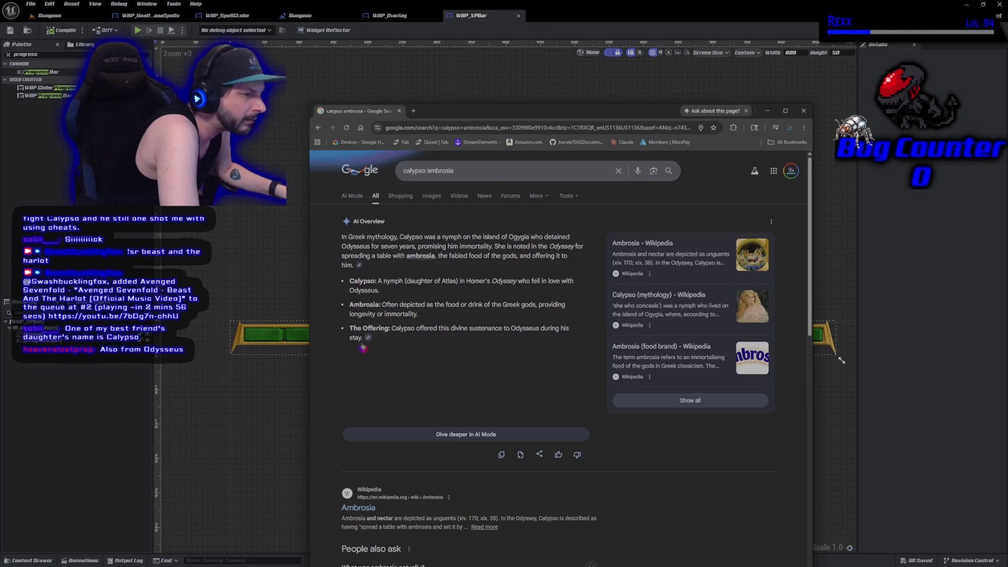
pyautogui.moveTo(361, 351)
pyautogui.mouseDown()
pyautogui.moveTo(348, 328)
pyautogui.moveTo(385, 329)
pyautogui.mouseUp()
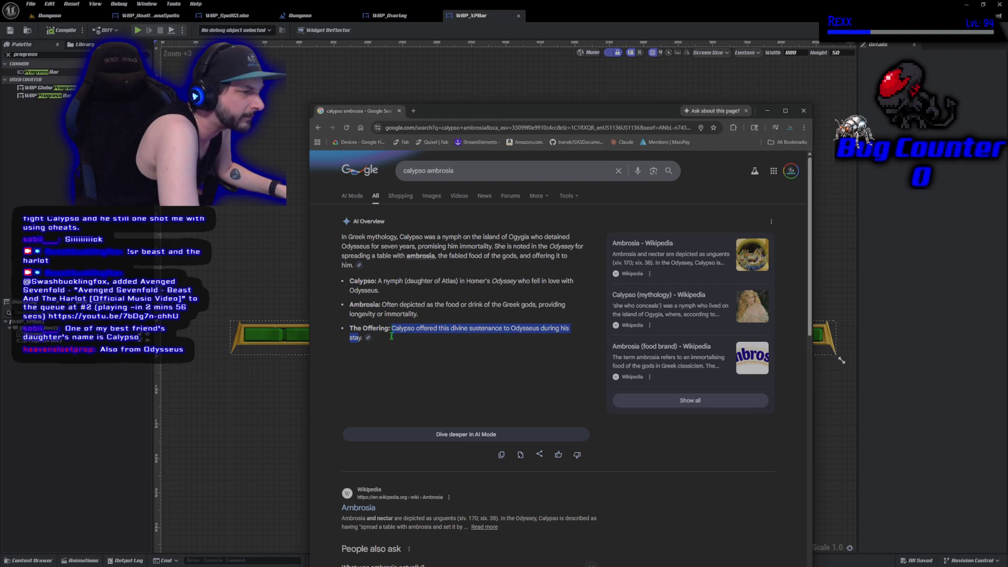
pyautogui.click(378, 392)
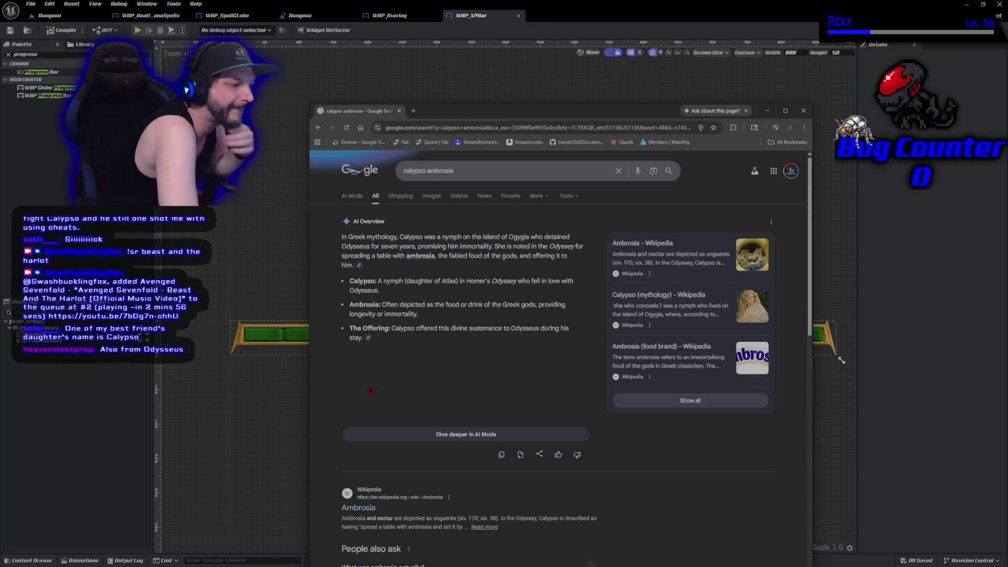
pyautogui.click(400, 112)
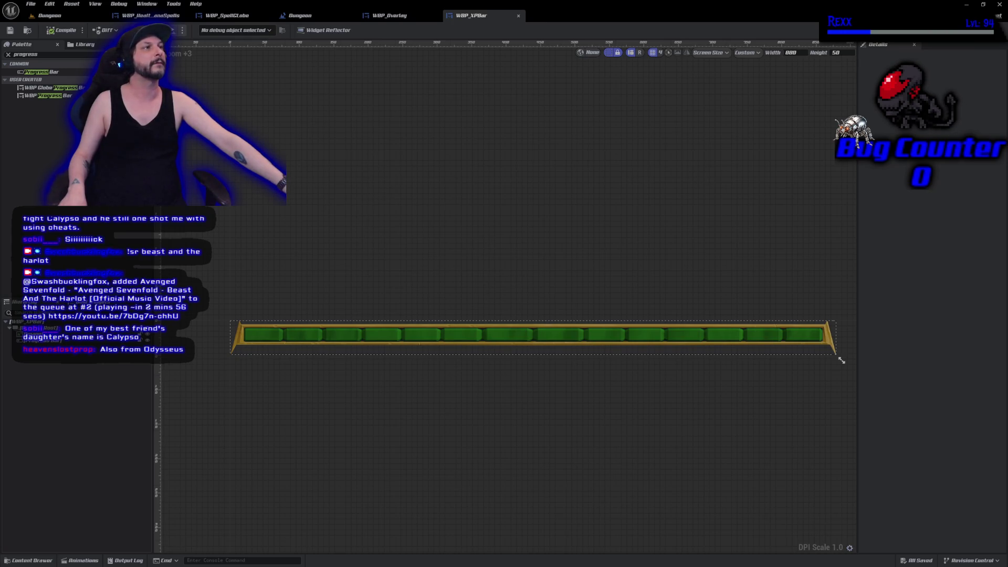
pyautogui.click(389, 16)
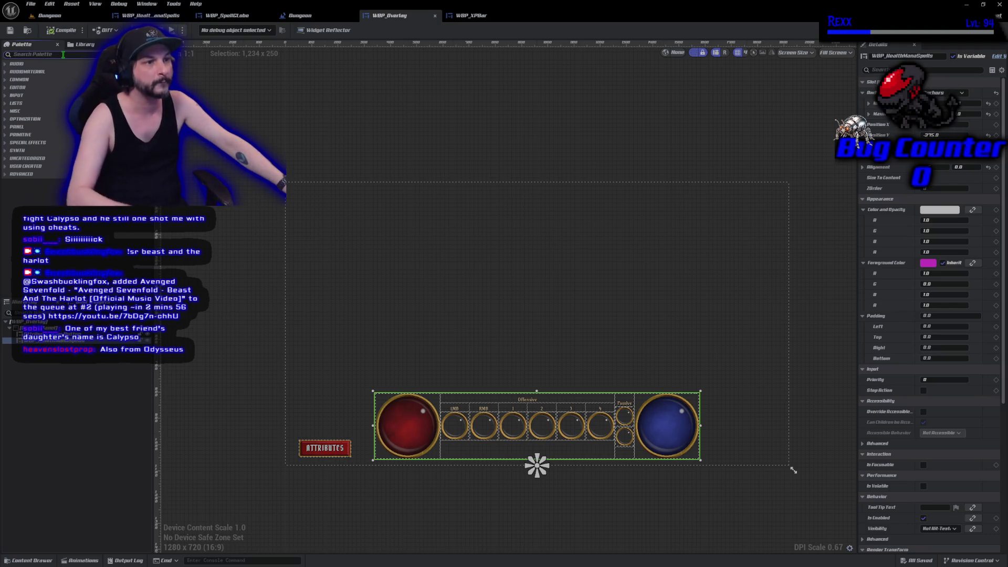
pyautogui.write('x')
# Search the Palette for 'xp bar' and drop WBP_XPBar onto the WBP_Overlay canvas
pyautogui.click(49, 55)
pyautogui.write('xp bar')
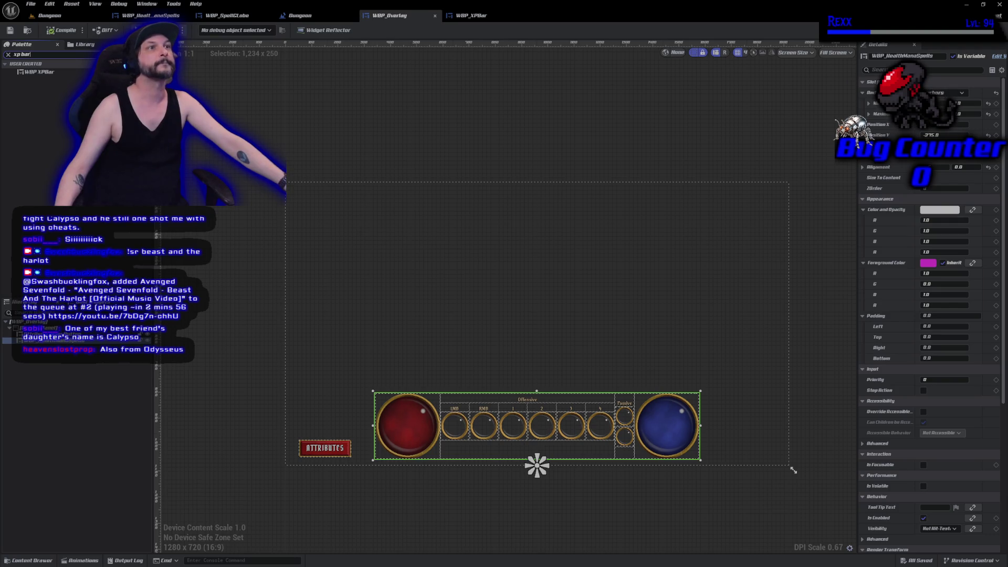
pyautogui.moveTo(37, 72)
pyautogui.mouseDown()
pyautogui.moveTo(416, 330)
pyautogui.moveTo(314, 340)
pyautogui.mouseUp()
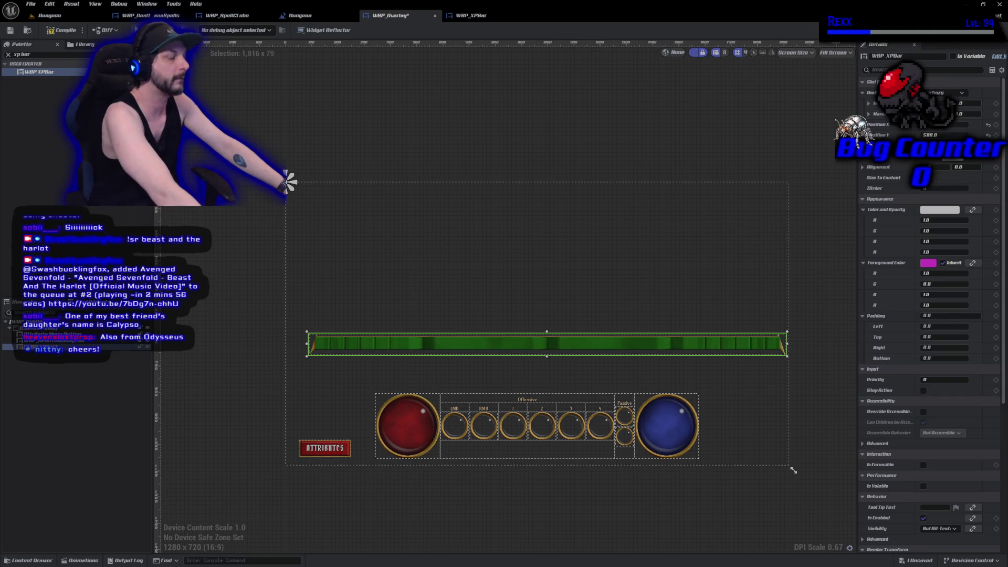
# Size the XP bar 880 by 50, anchor it bottom-centre with 0.5 alignment and centred X position
pyautogui.hotkey('ctrl', 'z')
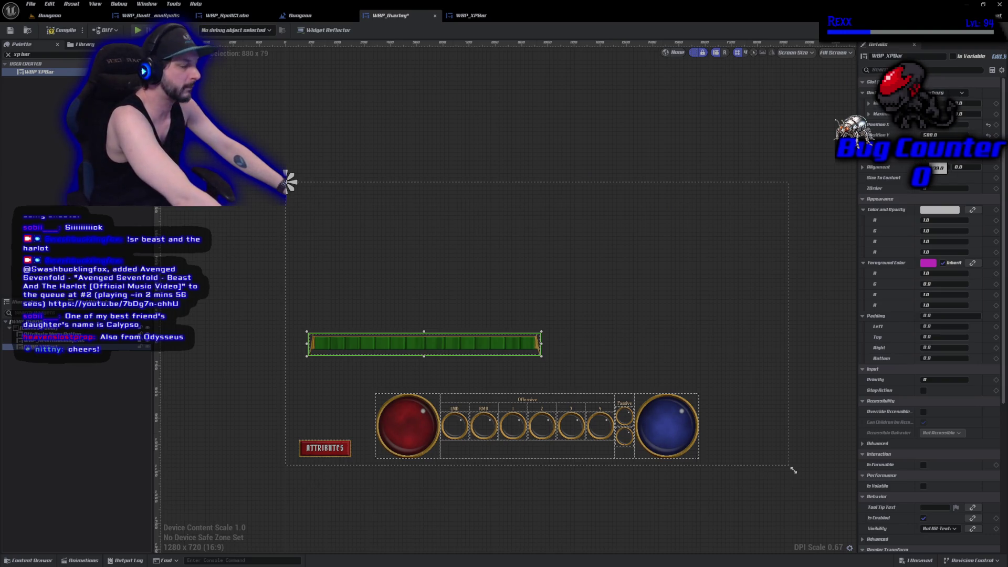
pyautogui.write('50')
pyautogui.press('Return')
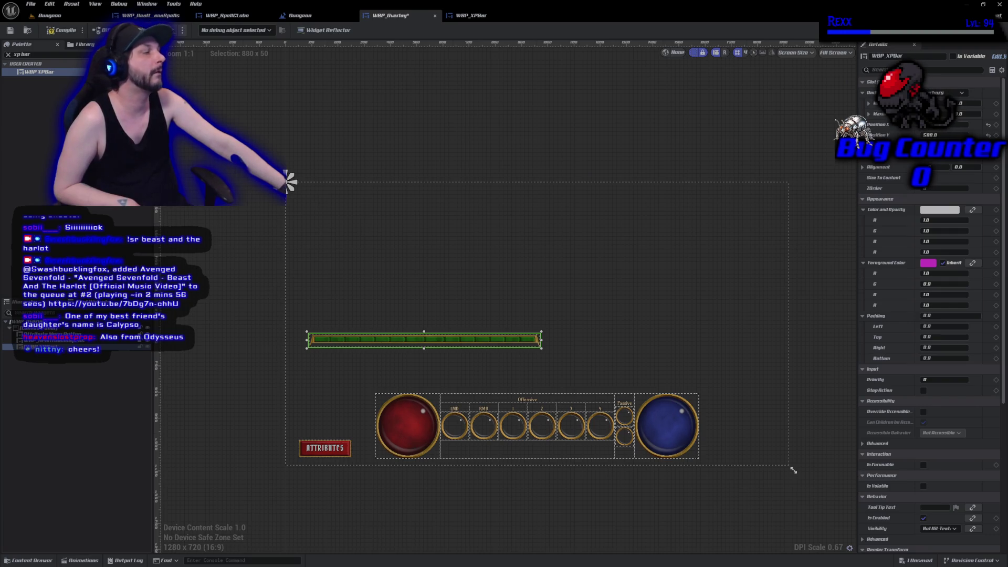
pyautogui.click(945, 92)
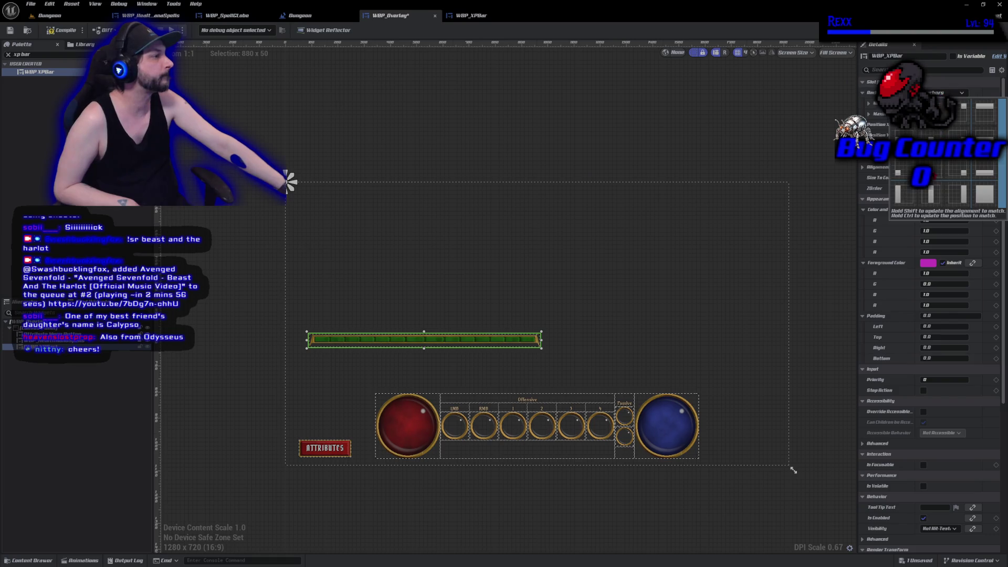
pyautogui.click(536, 466)
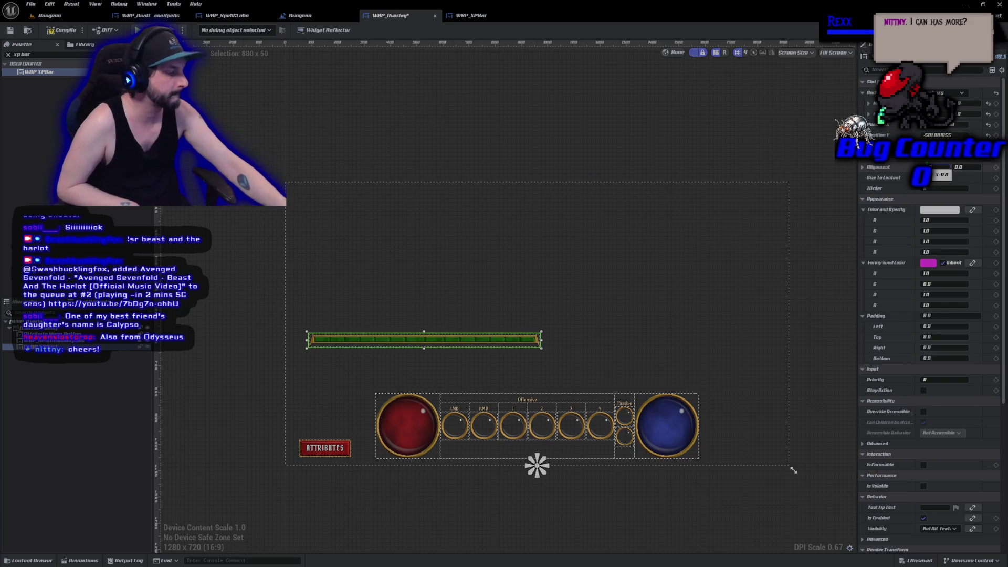
pyautogui.press('Return')
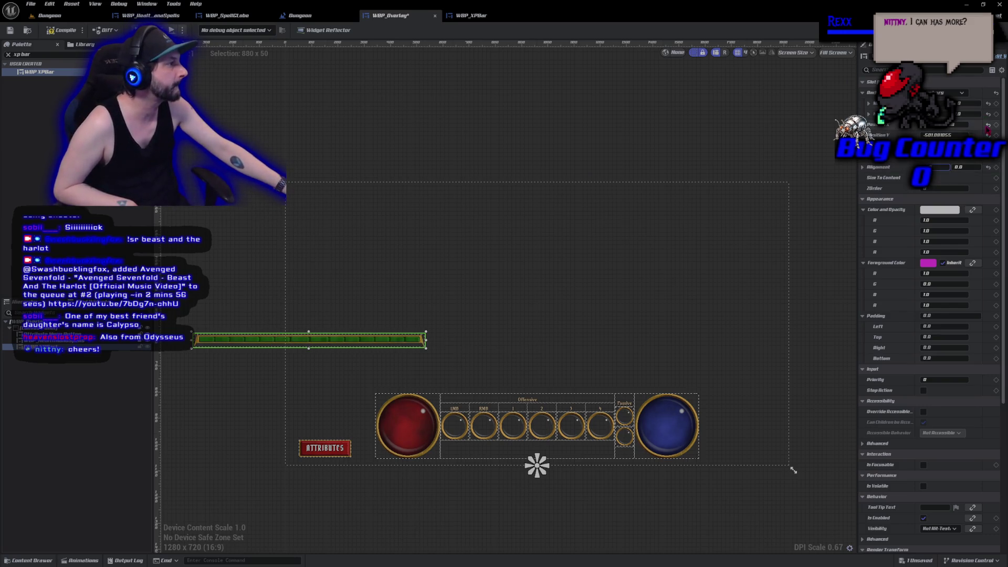
pyautogui.click(988, 126)
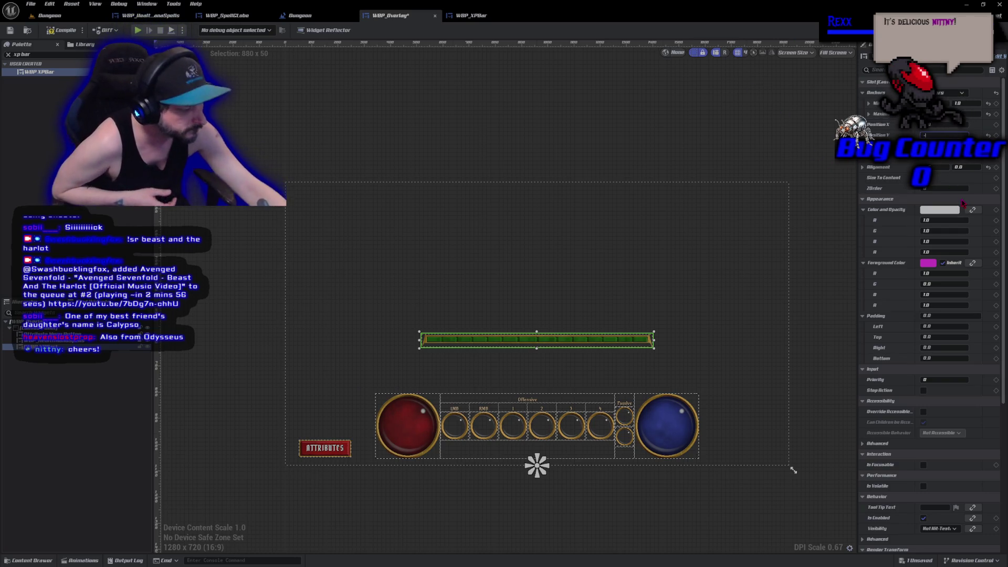
pyautogui.press('Return')
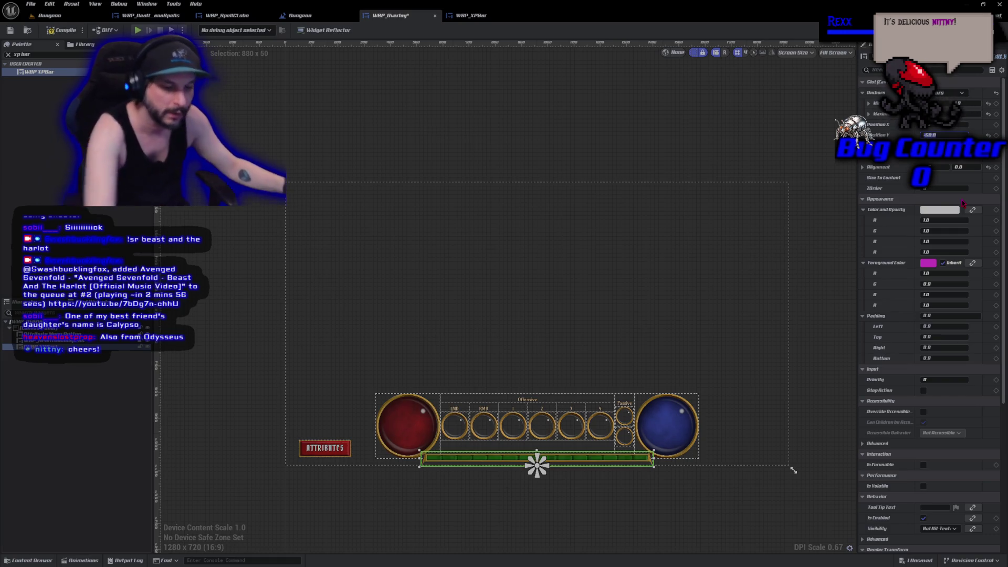
# Zoom and pan the designer canvas to check the XP bar beneath the spell slots
pyautogui.scroll(1, 551, 484)
pyautogui.scroll(3, 551, 484)
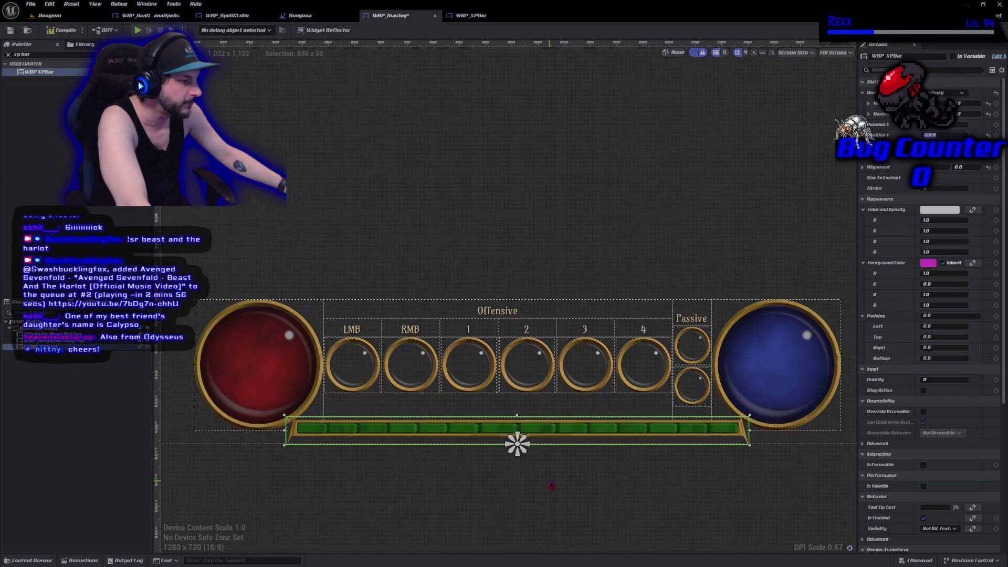
pyautogui.scroll(1, 541, 513)
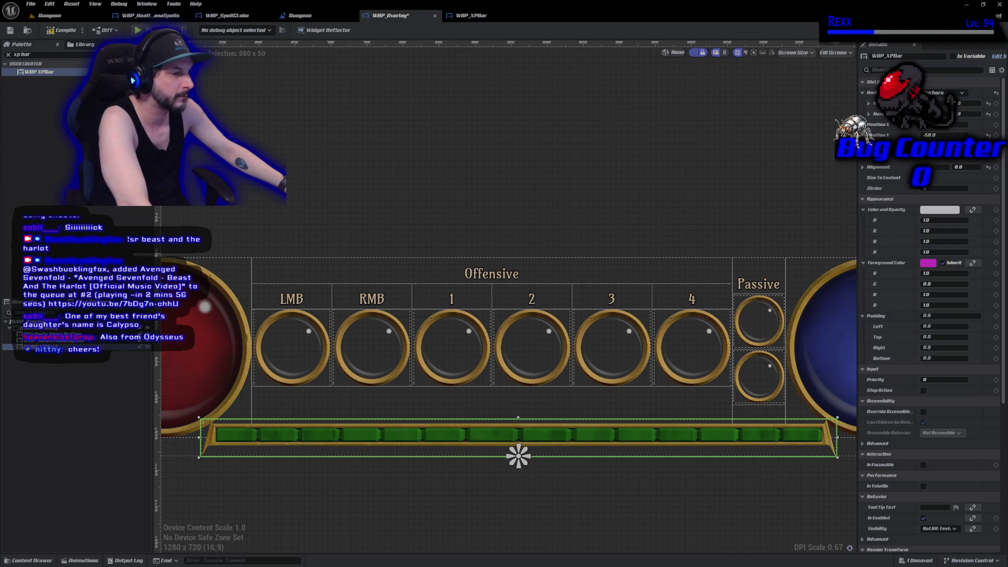
pyautogui.moveTo(315, 513)
pyautogui.mouseDown()
pyautogui.moveTo(448, 466)
pyautogui.moveTo(404, 391)
pyautogui.moveTo(333, 362)
pyautogui.mouseUp()
pyautogui.scroll(-2, 404, 396)
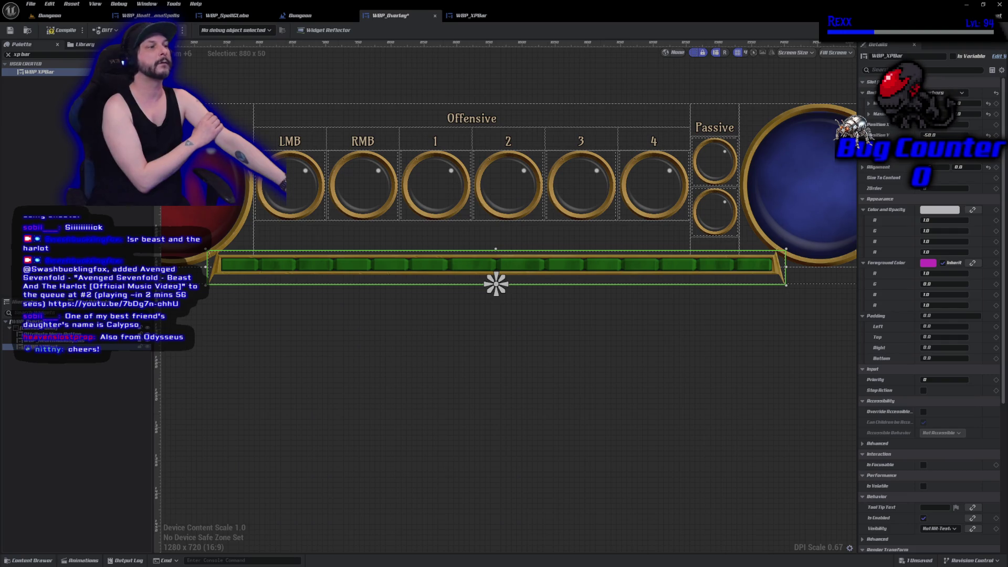
# Save WBP_Overlay, playtest the Dungeon level to view the XP bar, then stop with Esc
pyautogui.click(10, 30)
pyautogui.click(50, 15)
pyautogui.click(199, 30)
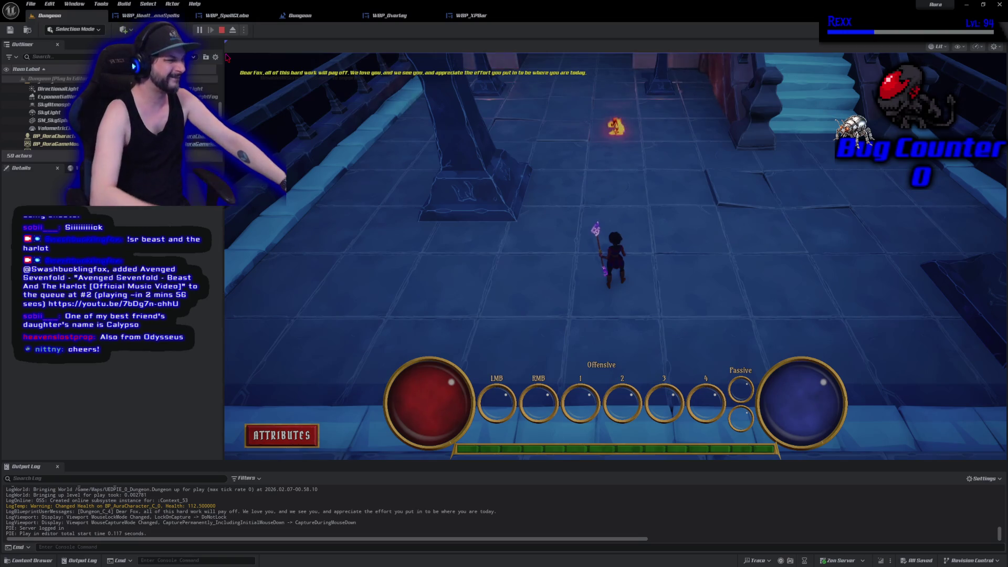
pyautogui.press('Escape')
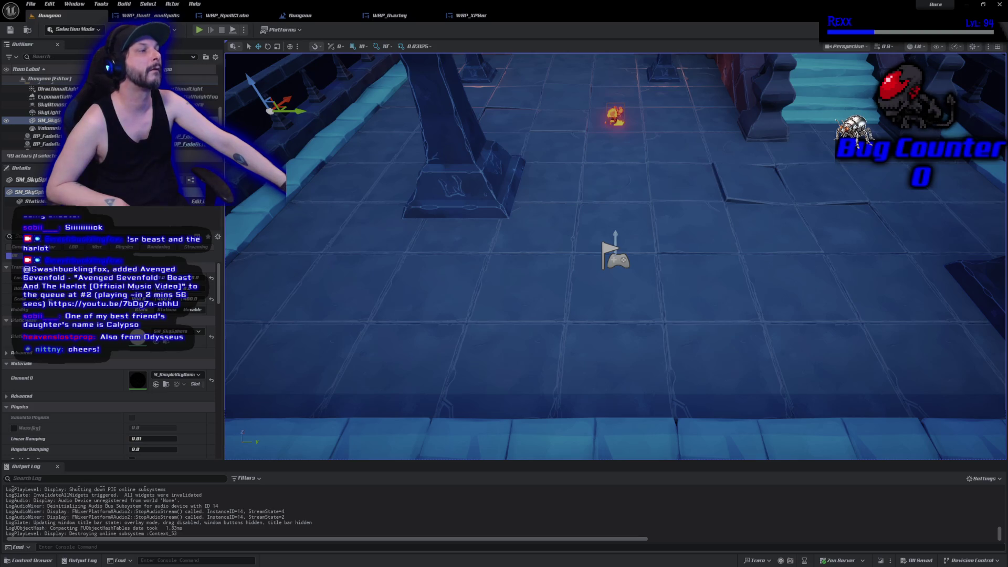
# Set the XP bar's Position Y to -20 in WBP_Overlay to raise it under the slots
pyautogui.click(471, 16)
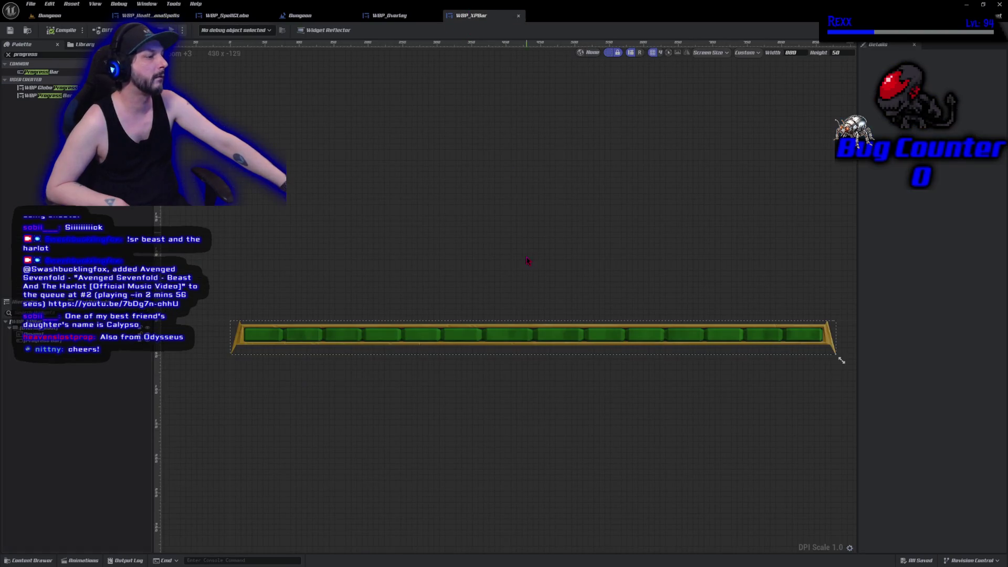
pyautogui.click(390, 16)
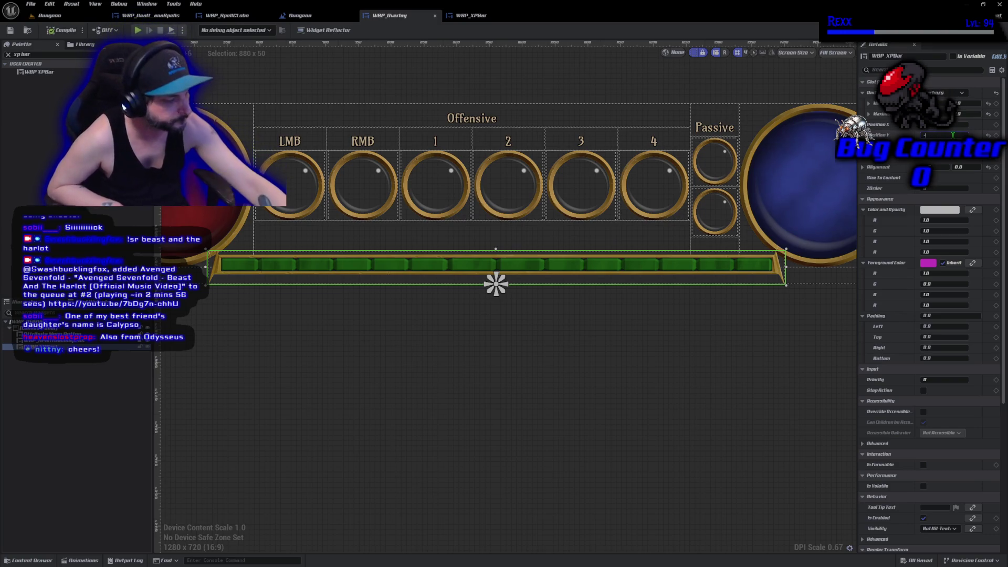
pyautogui.write('20')
pyautogui.press('Return')
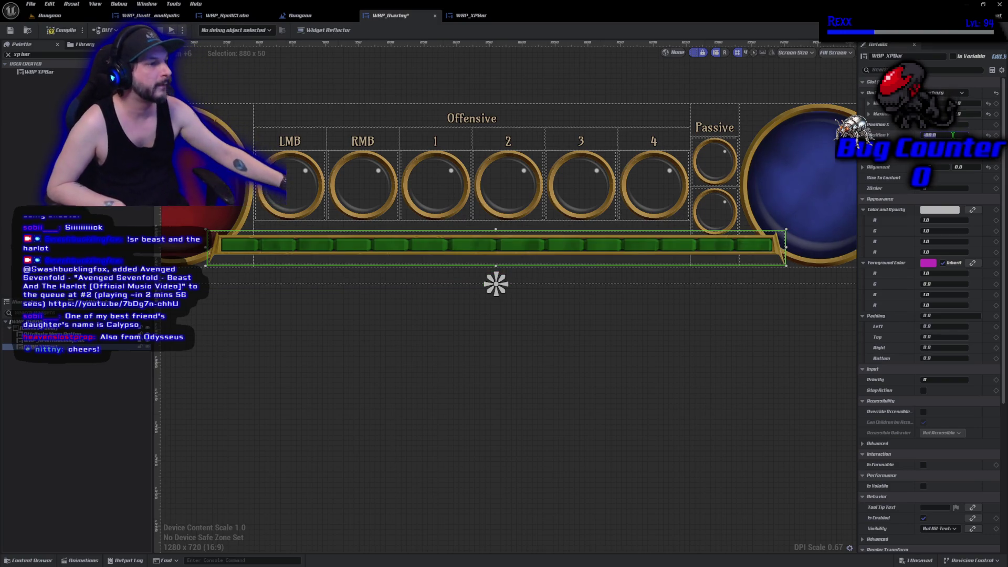
pyautogui.click(393, 353)
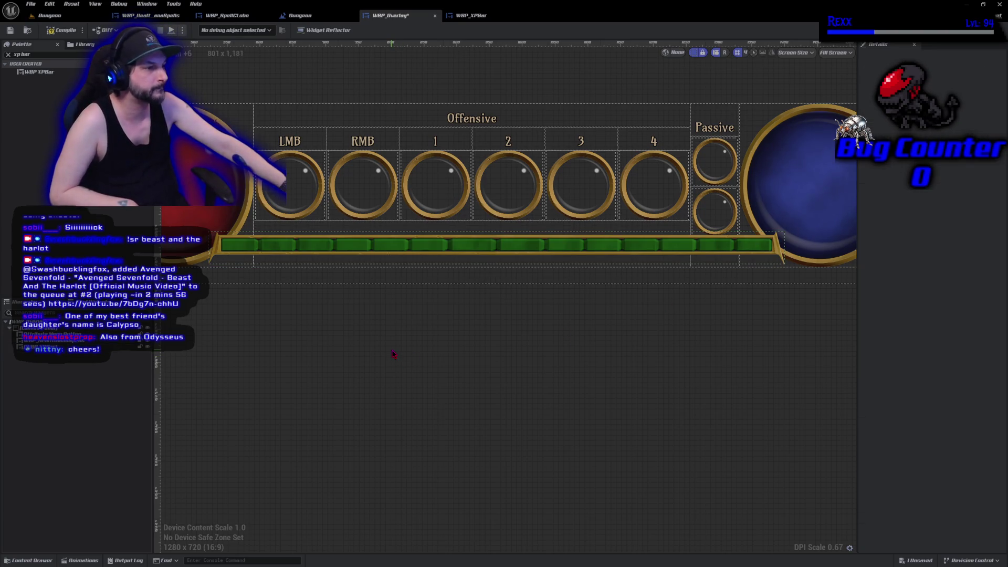
# Compile and save WBP_Overlay, then start a new playtest in the Dungeon level
pyautogui.click(59, 30)
pyautogui.hotkey('ctrl', 's')
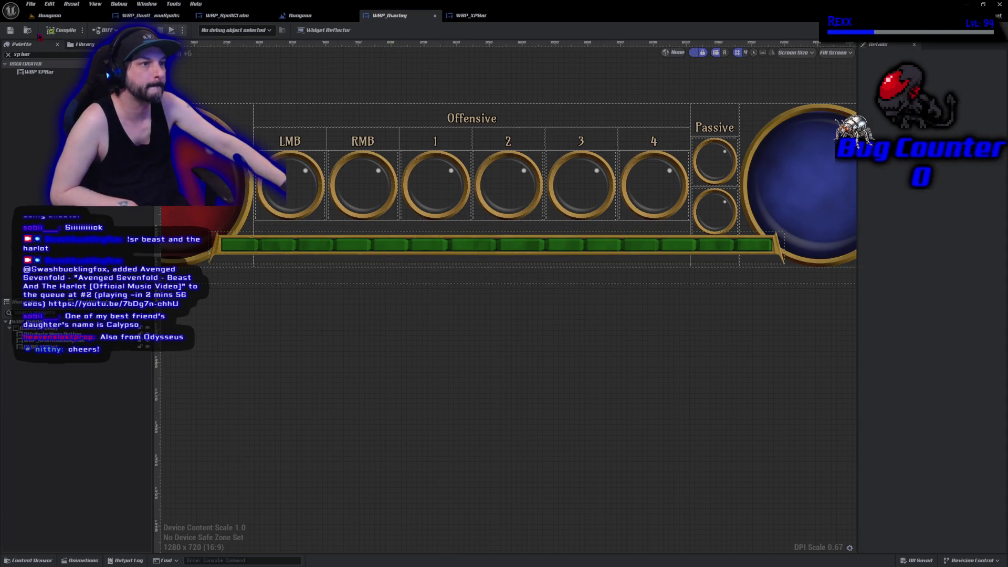
pyautogui.click(49, 15)
pyautogui.click(199, 30)
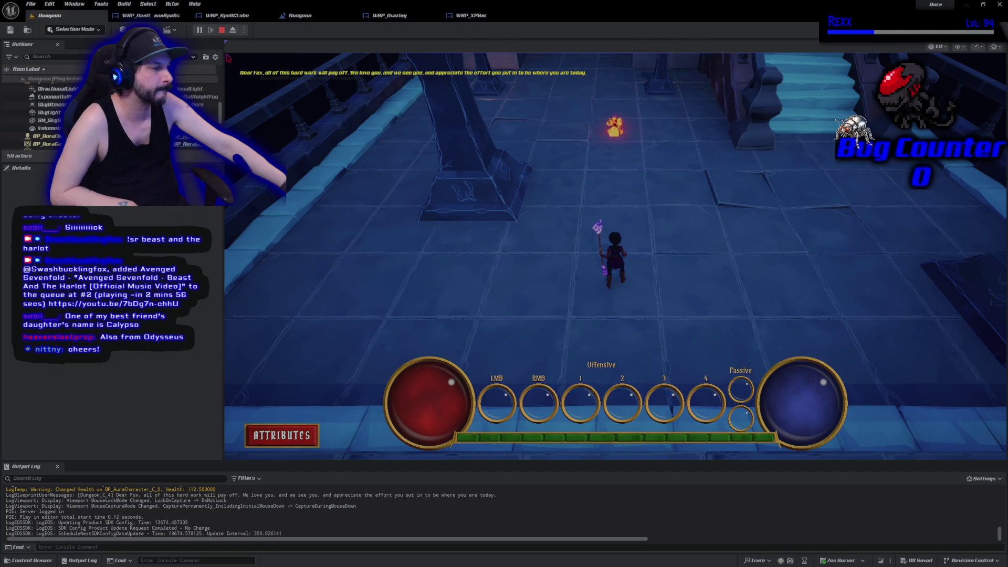
# Stop the playtest and return to the WBP_Overlay widget blueprint
pyautogui.press('Escape')
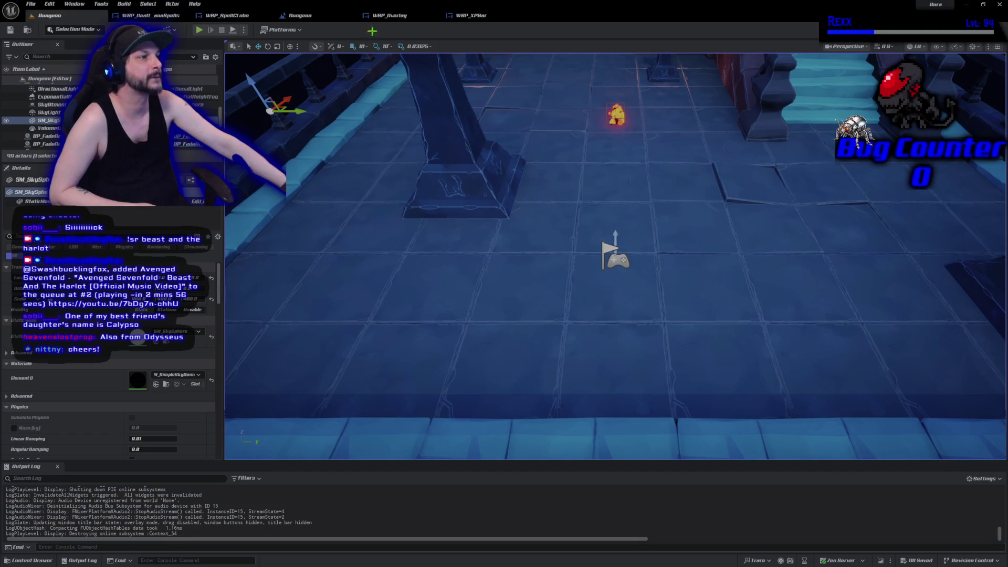
pyautogui.click(397, 19)
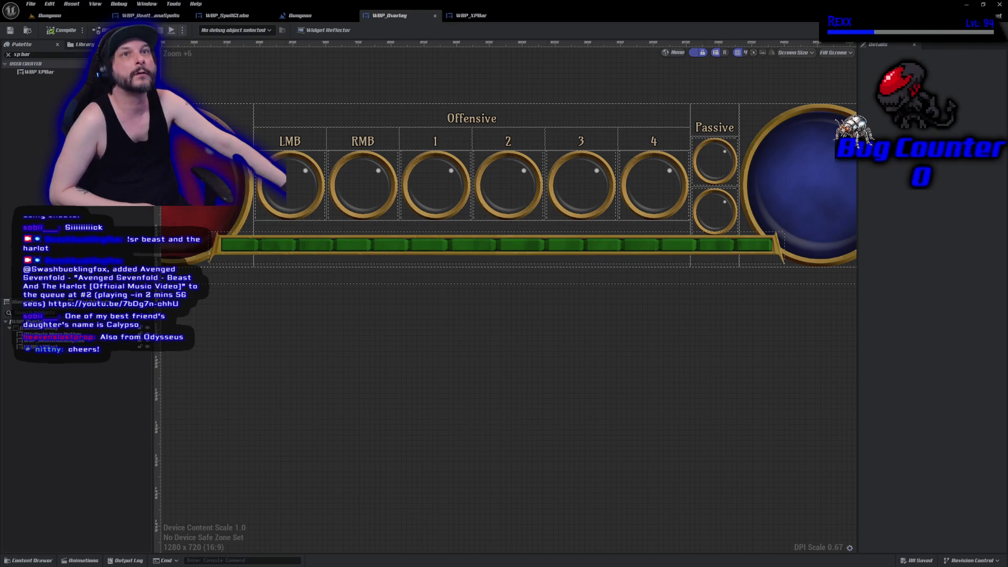
# Set the XP bar's Position Y to 50 and check its placement under the spell slots
pyautogui.click(61, 363)
pyautogui.moveTo(60, 362); pyautogui.dragTo(63, 340)
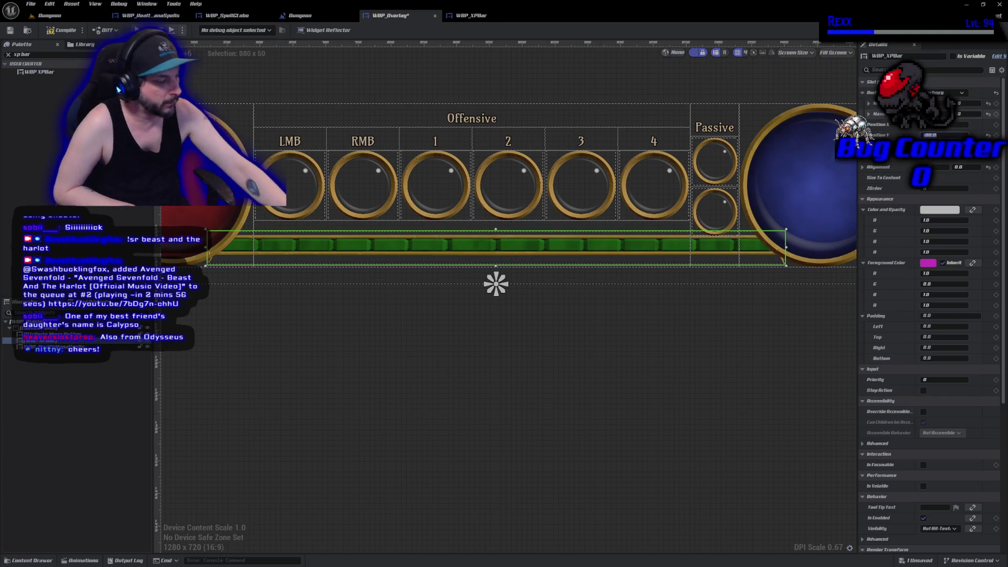
pyautogui.write('50')
pyautogui.press('Return')
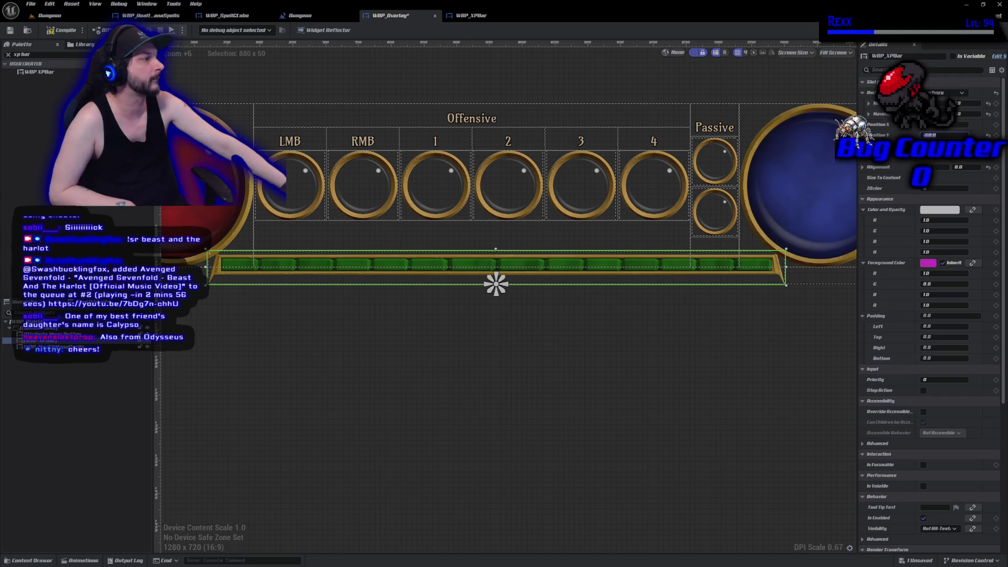
pyautogui.click(195, 407)
pyautogui.scroll(2, 290, 329)
pyautogui.scroll(-2, 292, 321)
pyautogui.scroll(-1, 291, 321)
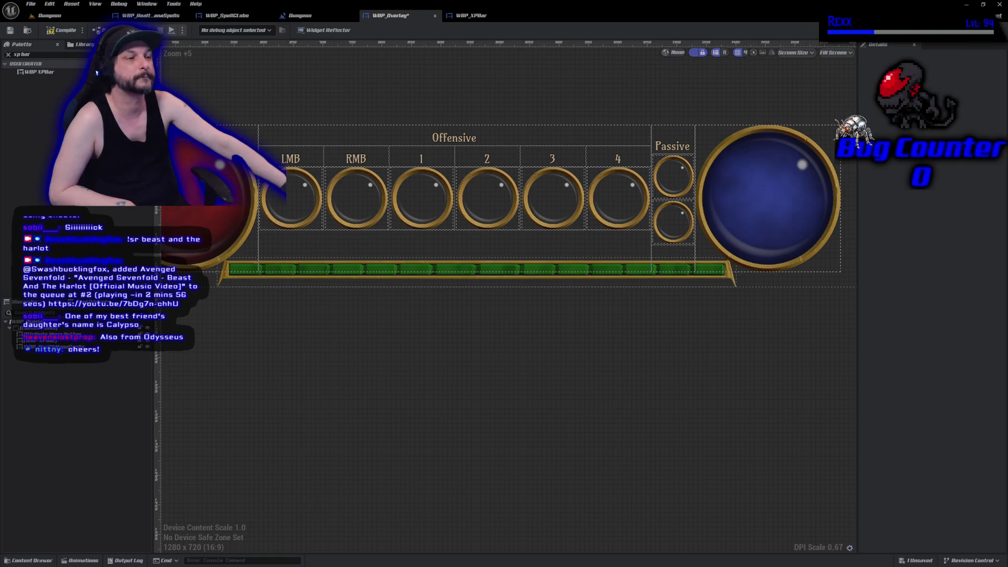
pyautogui.click(32, 341)
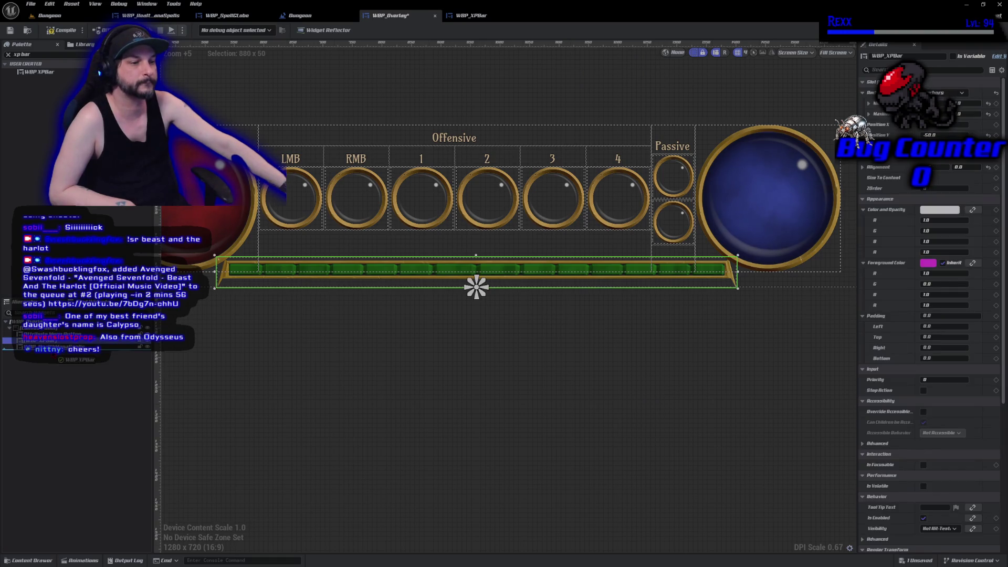
pyautogui.click(94, 385)
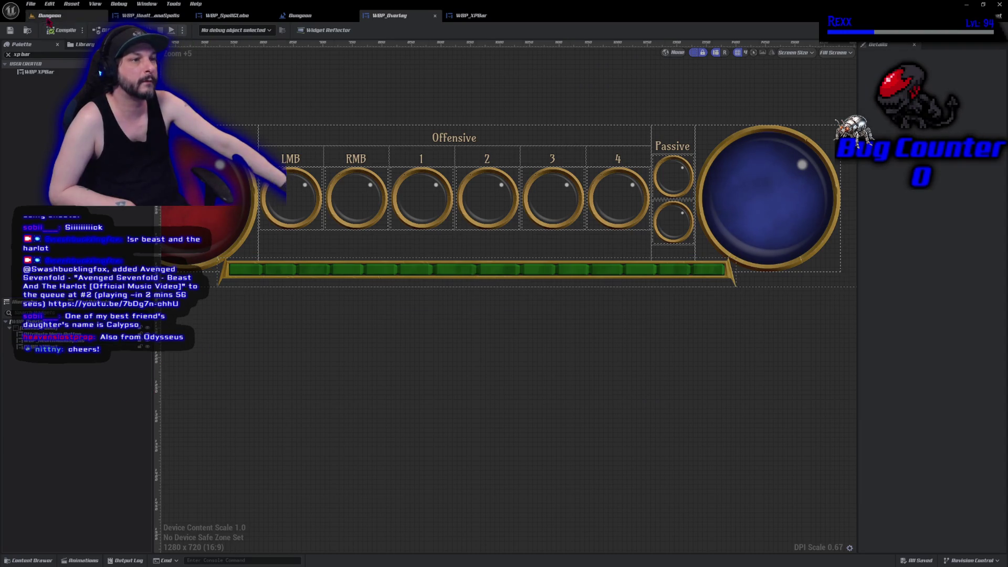
# Save all modified assets via File > Save All and go back to the Dungeon level
pyautogui.click(30, 4)
pyautogui.click(51, 55)
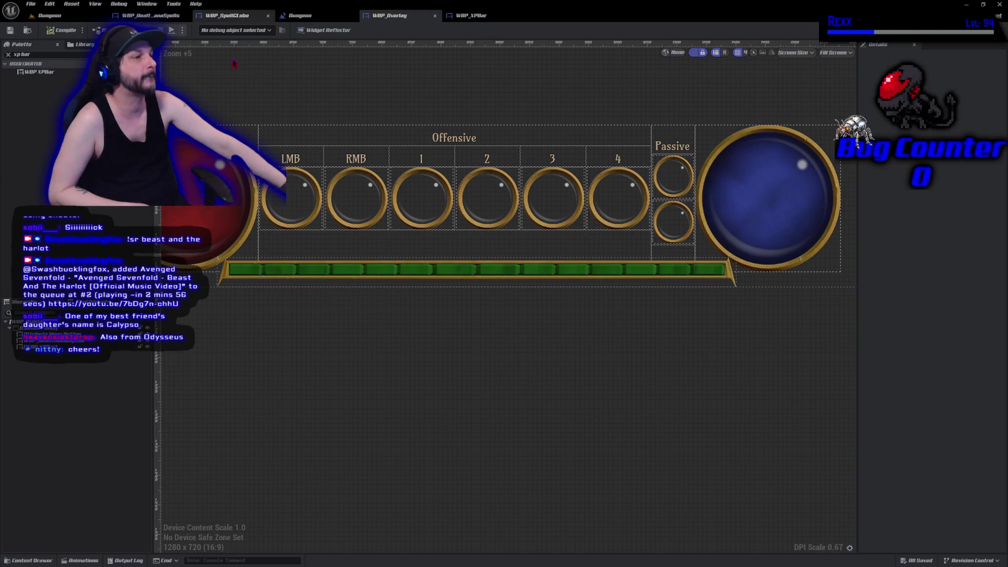
pyautogui.click(50, 15)
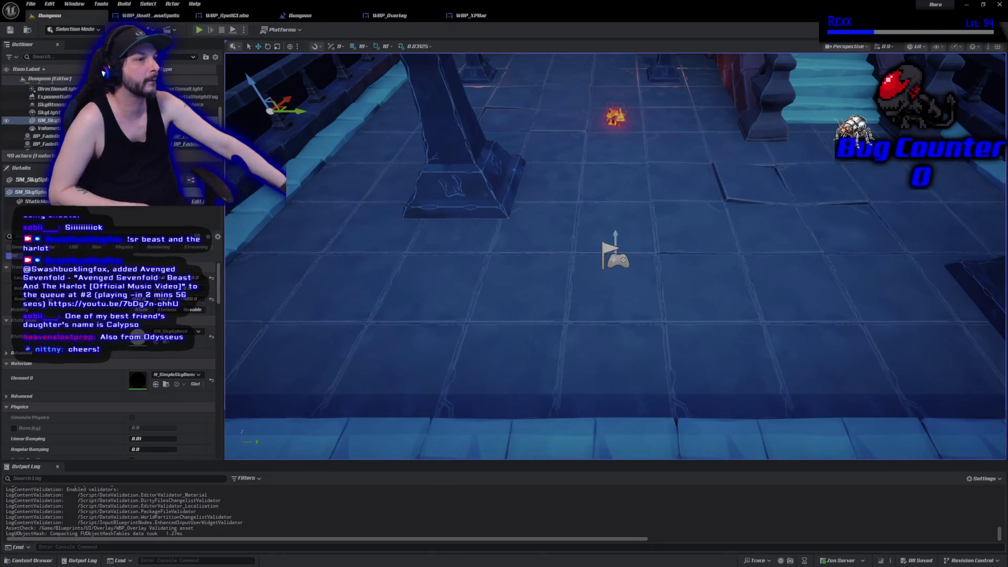
# Filter the Outliner by 'tile' and select the SM_Tile_3x3 floor and edge tile meshes
pyautogui.click(54, 57)
pyautogui.write('tile')
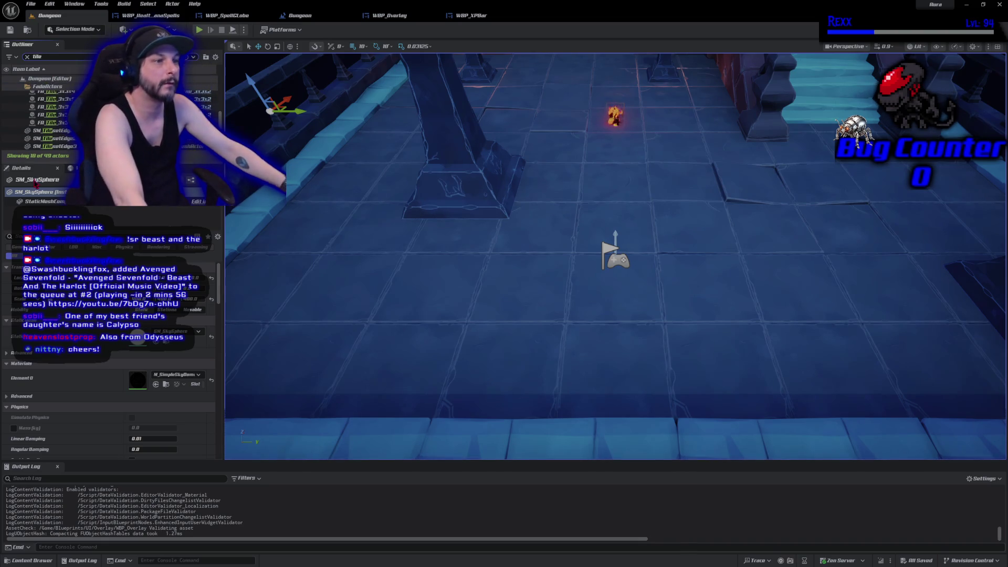
pyautogui.scroll(-3, 61, 133)
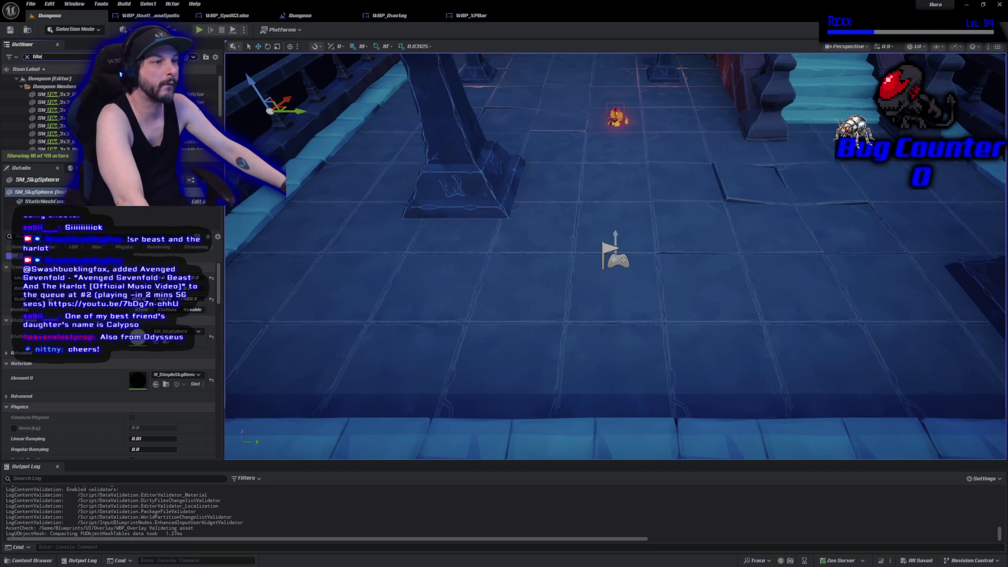
pyautogui.click(52, 94)
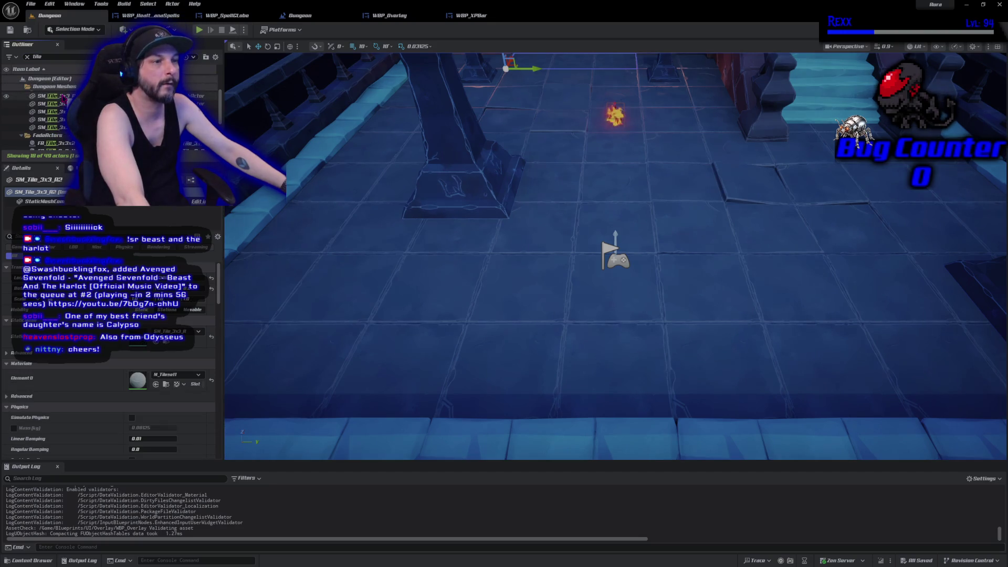
pyautogui.keyDown('shift'); pyautogui.click(53, 127); pyautogui.keyUp('shift')
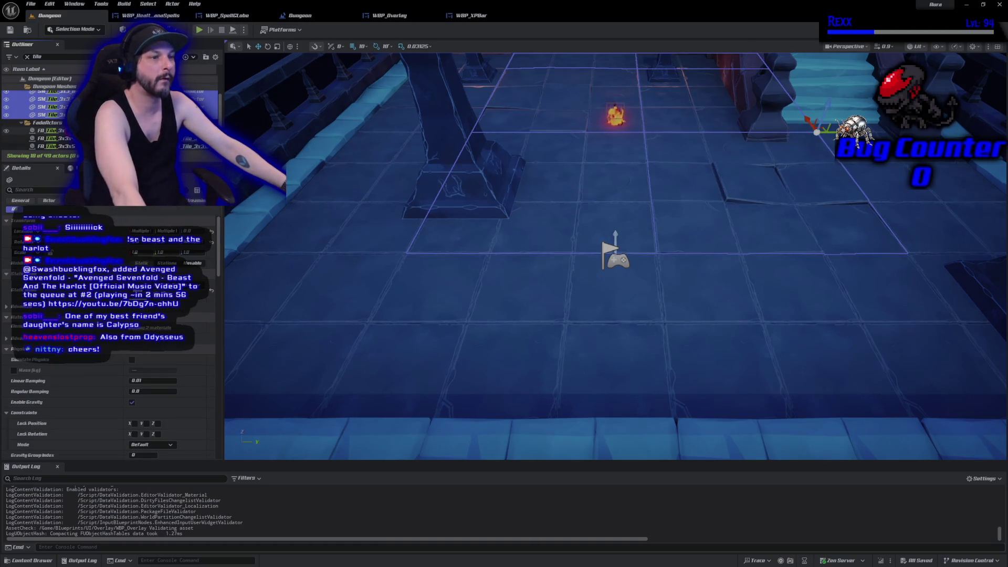
pyautogui.scroll(-5, 520, 198)
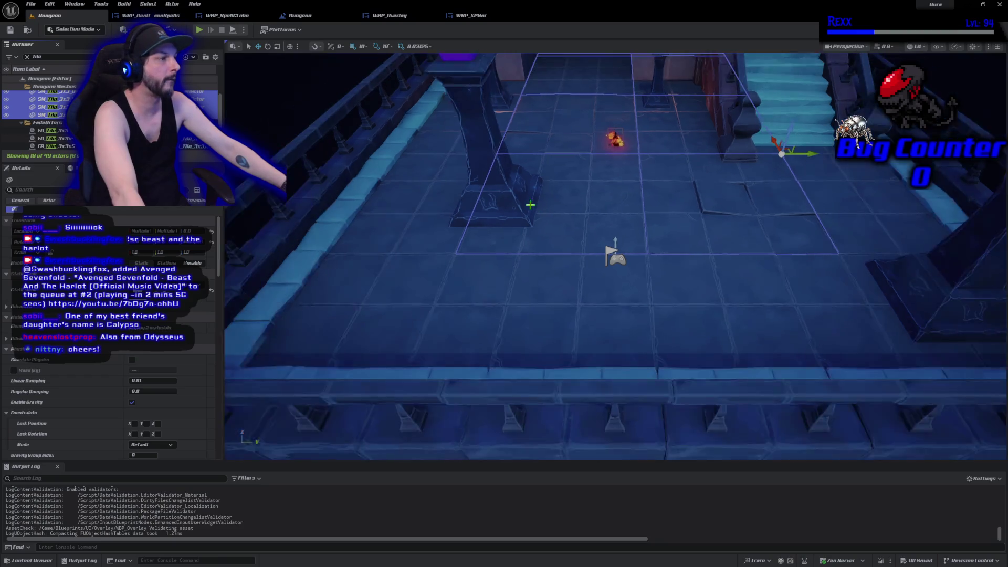
pyautogui.scroll(-3, 52, 121)
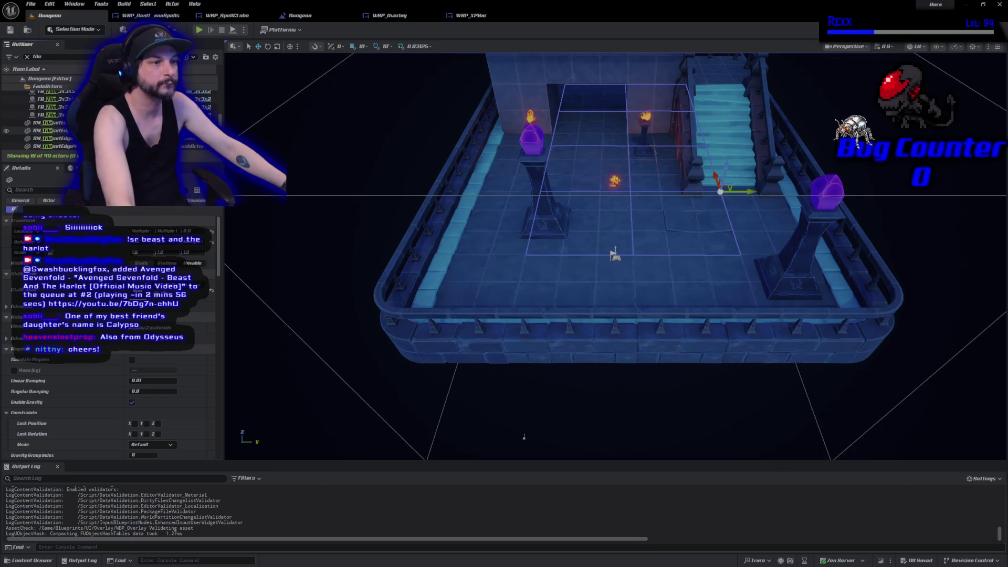
pyautogui.click(53, 122)
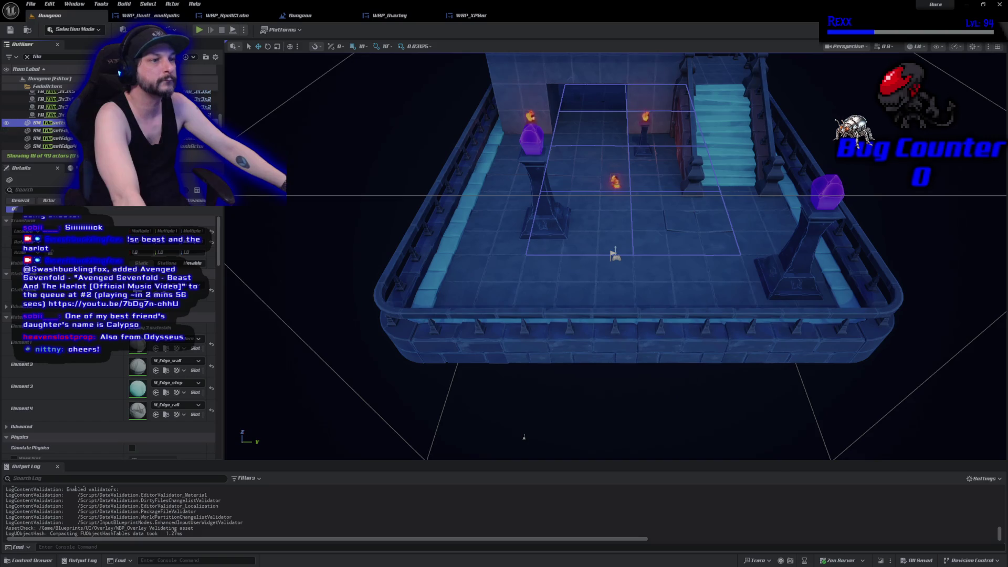
pyautogui.click(614, 255)
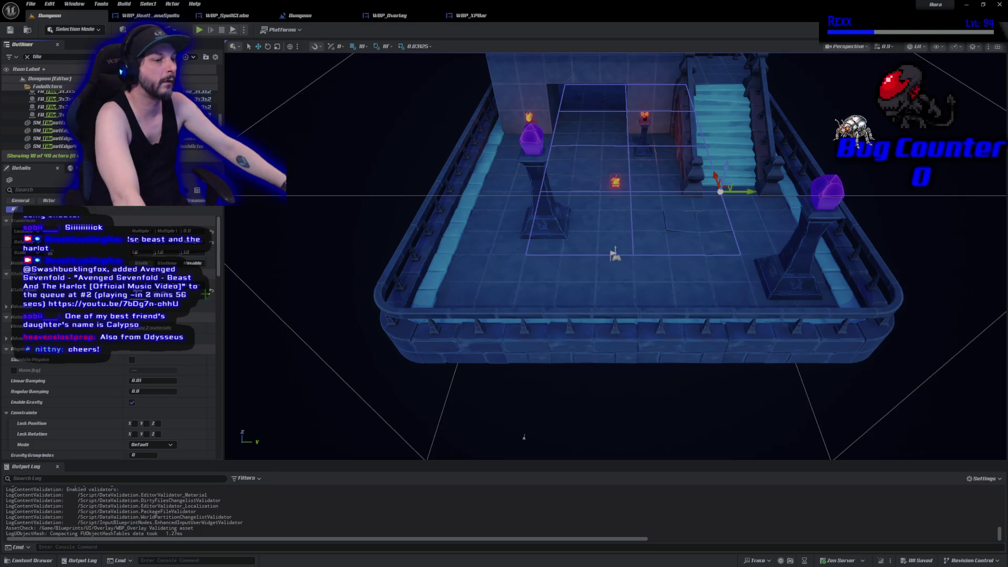
# Set the selected tiles' Projectile collision to Block, save the Dungeon level, and start a playtest
pyautogui.moveTo(219, 269); pyautogui.dragTo(216, 344)
pyautogui.scroll(1, 173, 384)
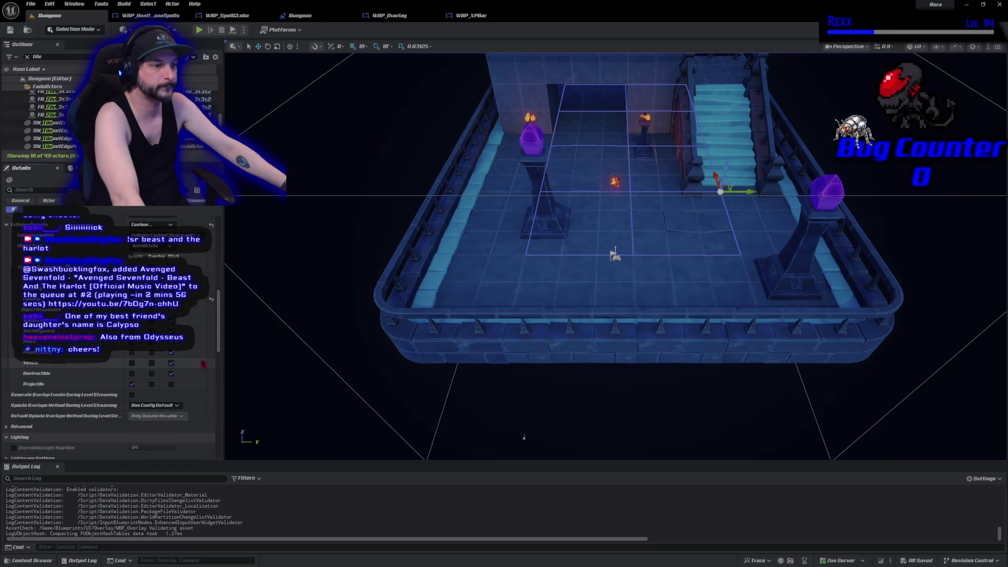
pyautogui.click(171, 385)
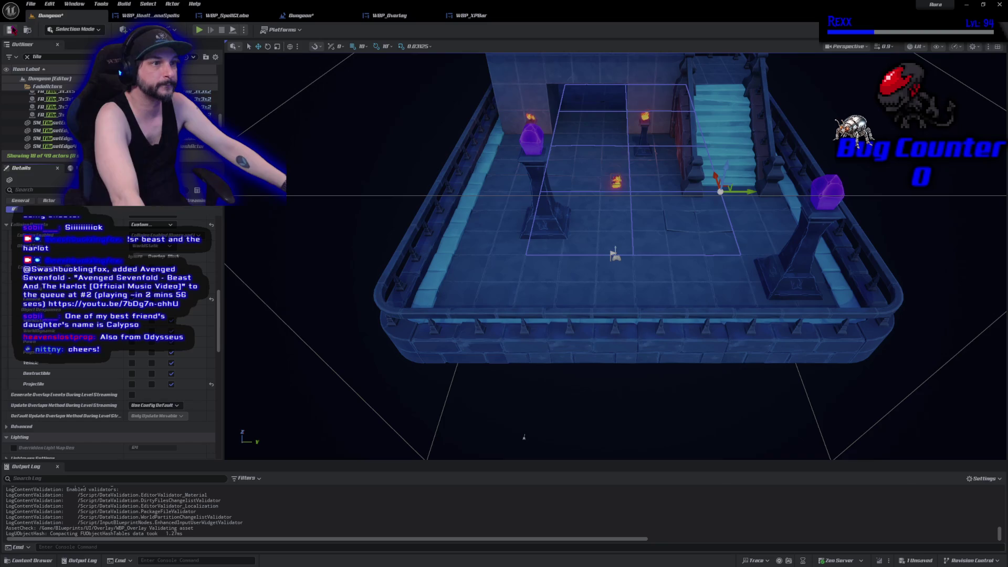
pyautogui.click(11, 32)
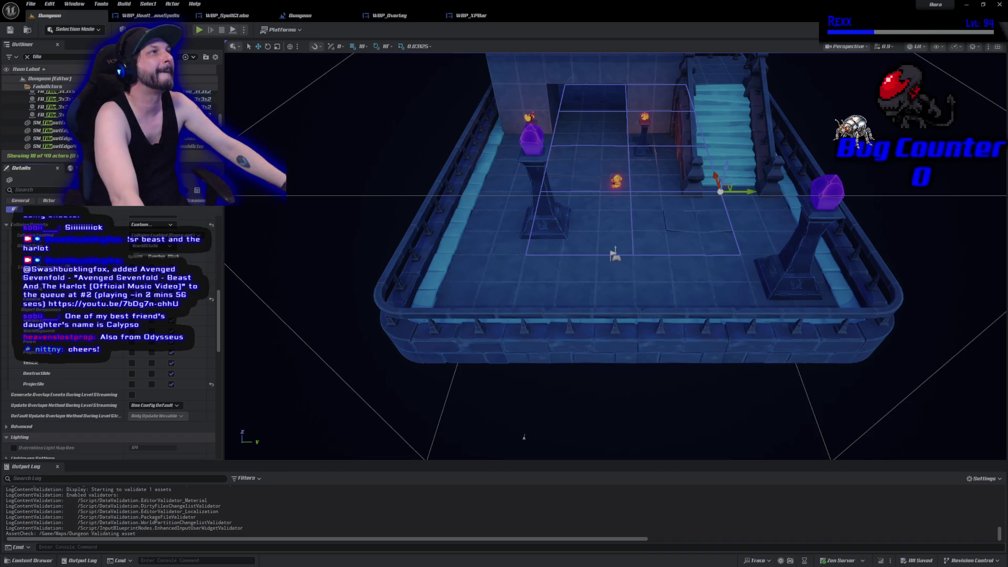
pyautogui.scroll(2, 110, 341)
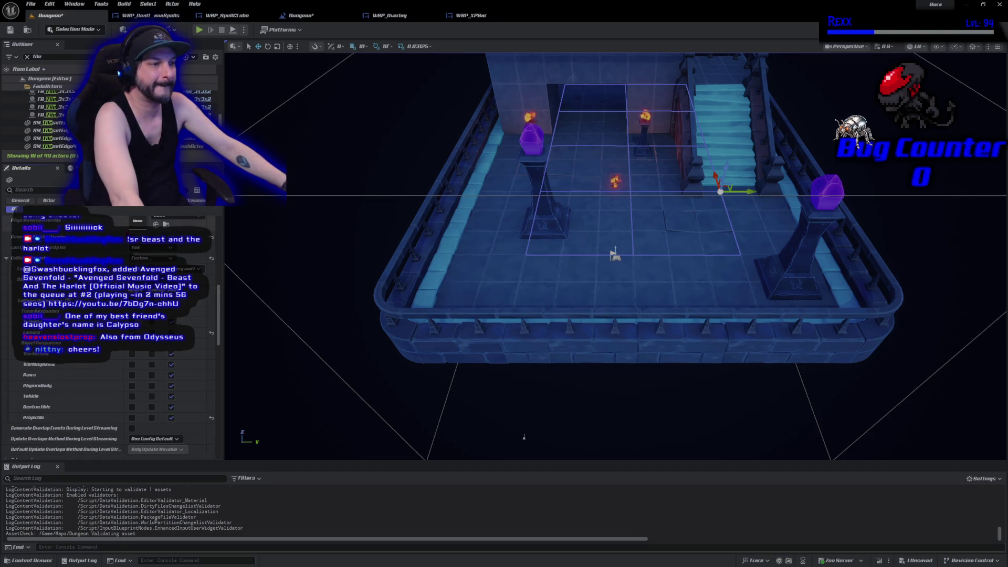
pyautogui.click(26, 87)
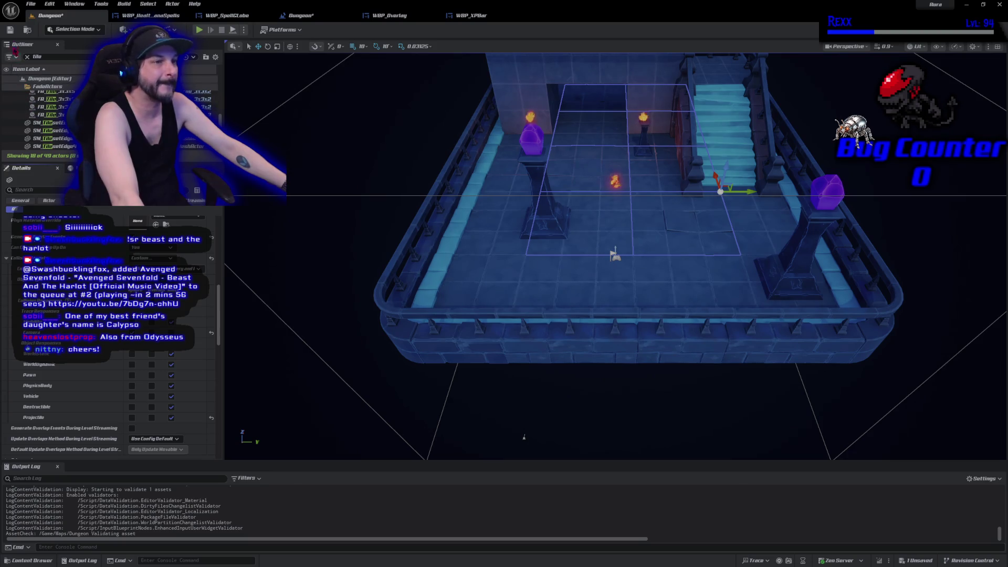
pyautogui.click(10, 30)
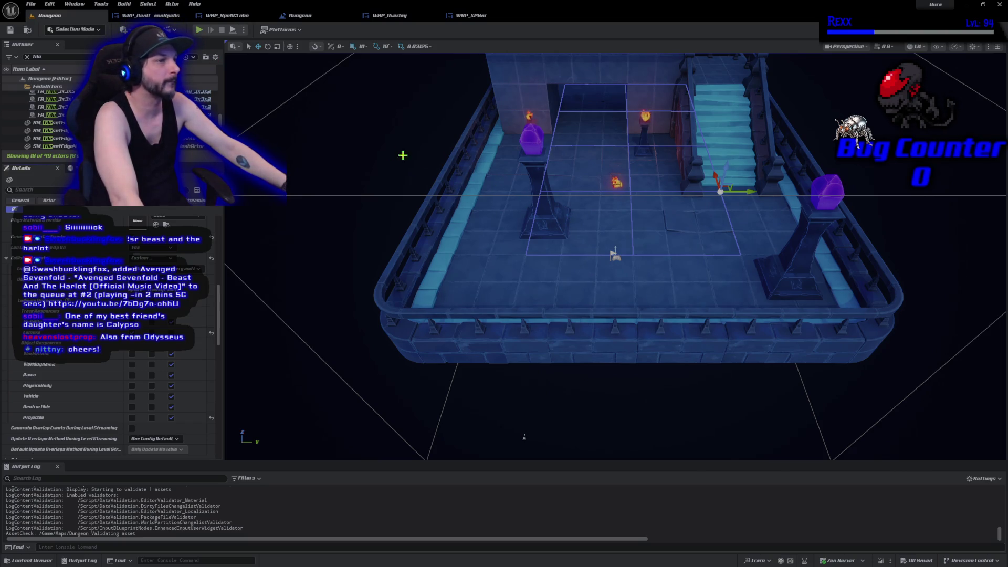
pyautogui.hotkey('alt', 'p')
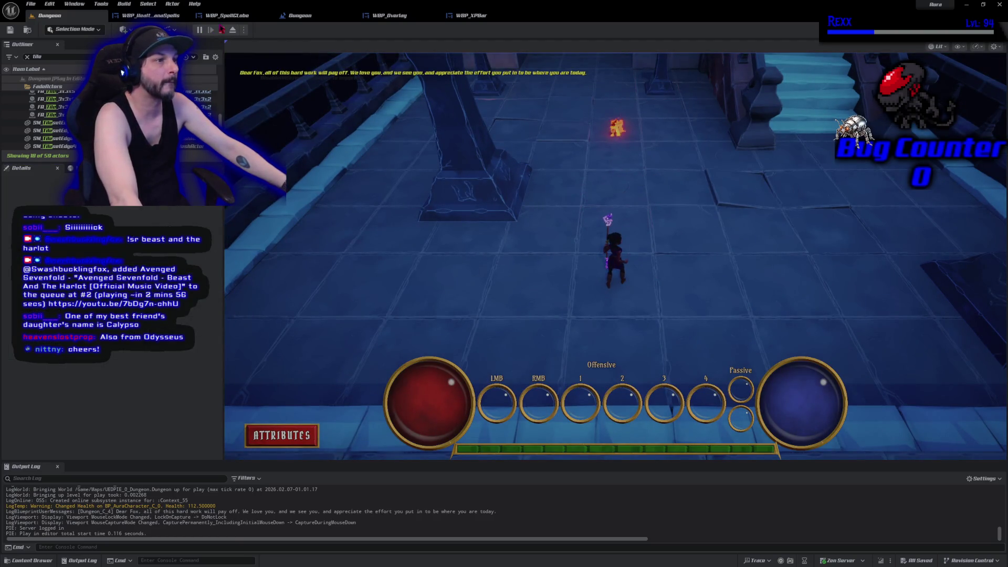
pyautogui.click(221, 30)
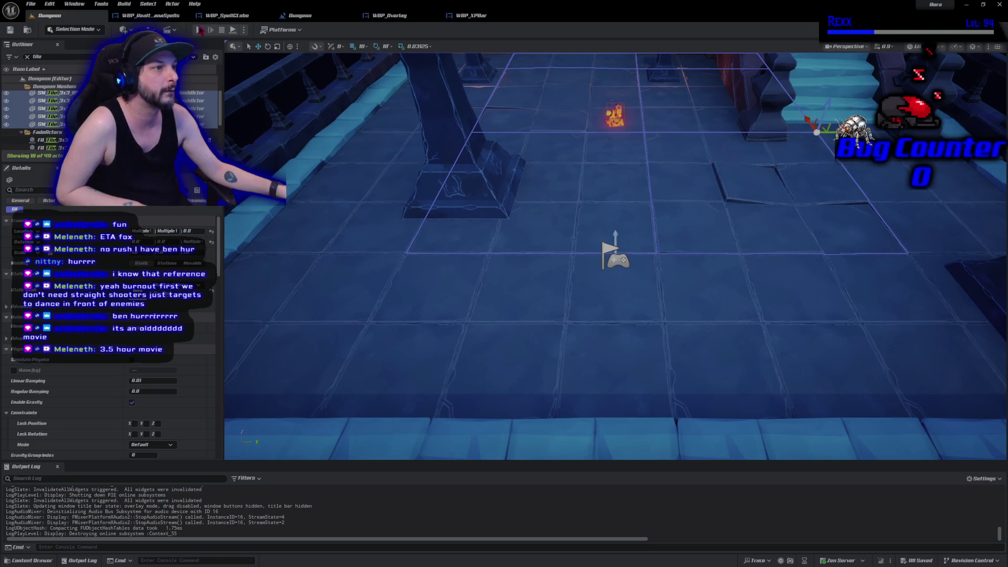
# Run a quick playtest, then select the SM_TilesetEdge meshes in the Outliner
pyautogui.click(200, 30)
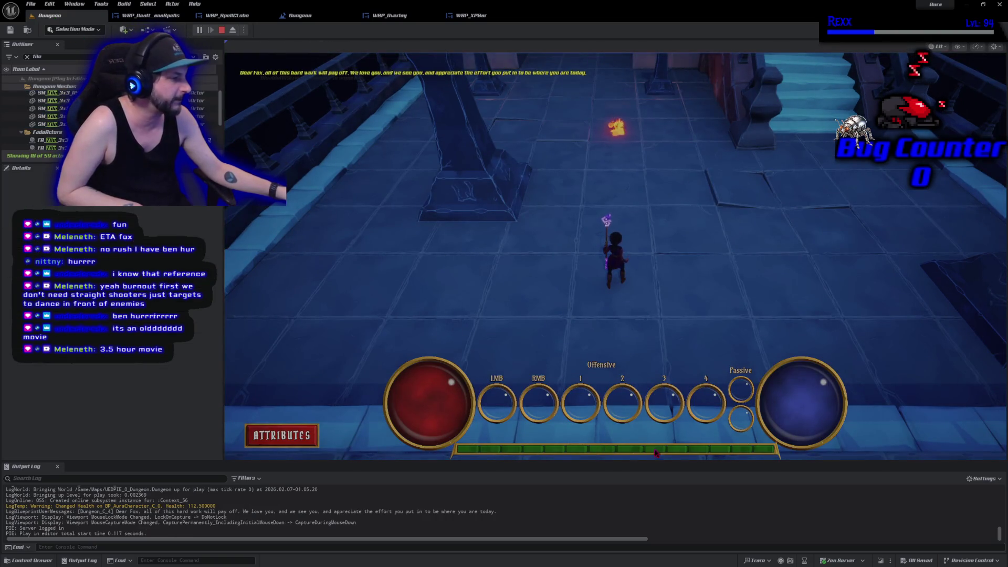
pyautogui.press('Escape')
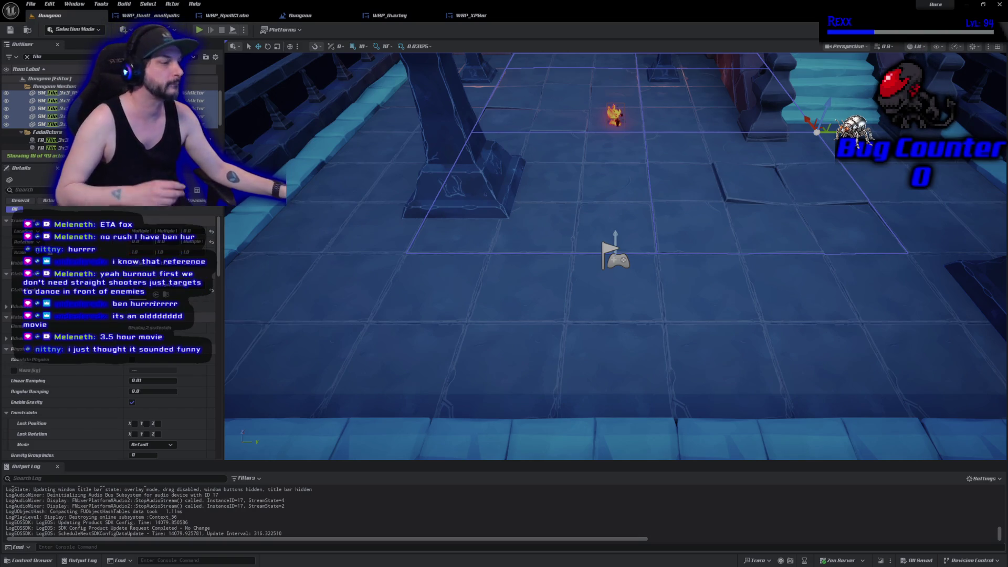
pyautogui.scroll(-2, 111, 113)
pyautogui.scroll(-2, 41, 141)
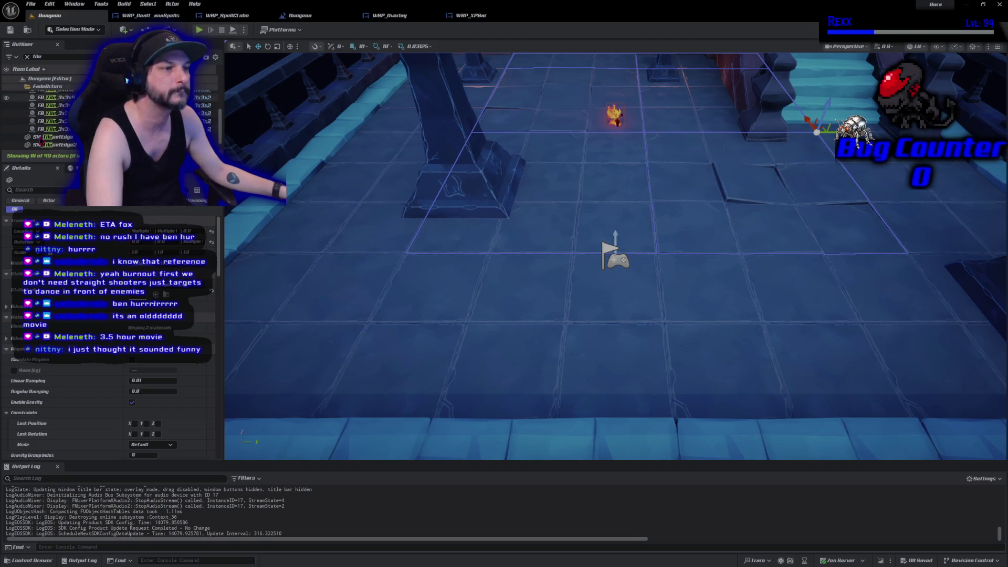
pyautogui.click(51, 132)
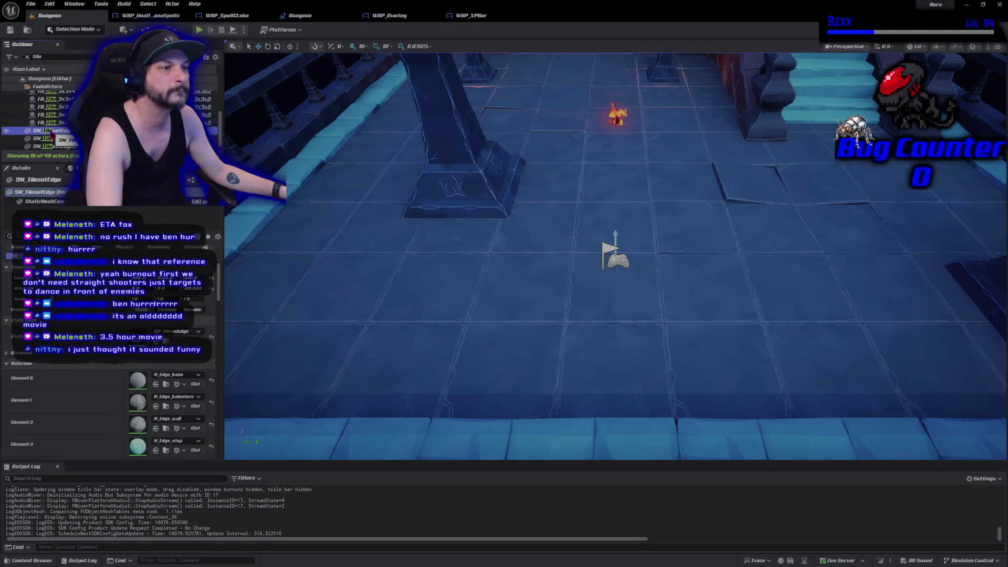
pyautogui.scroll(-1, 51, 135)
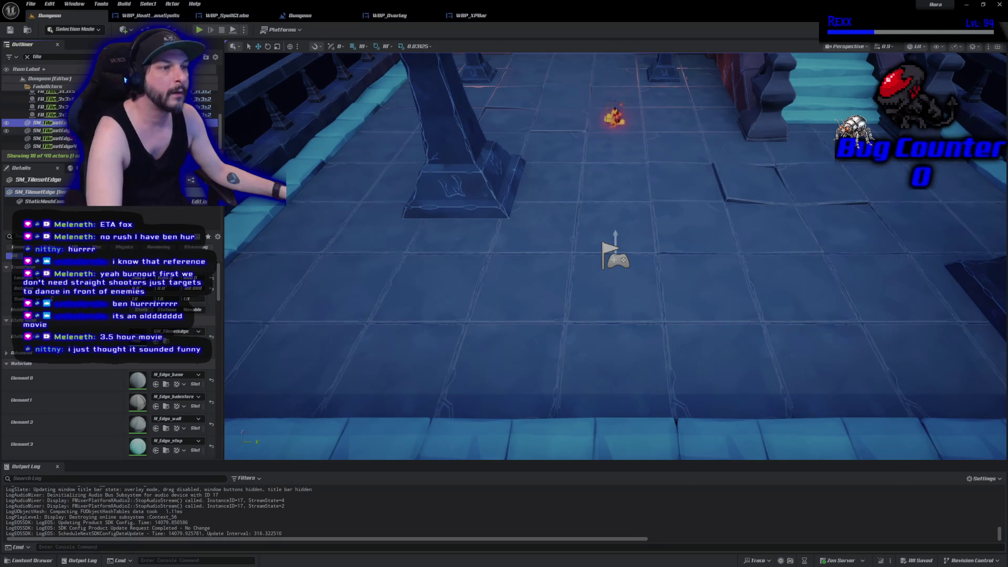
pyautogui.keyDown('shift'); pyautogui.click(52, 146); pyautogui.keyUp('shift')
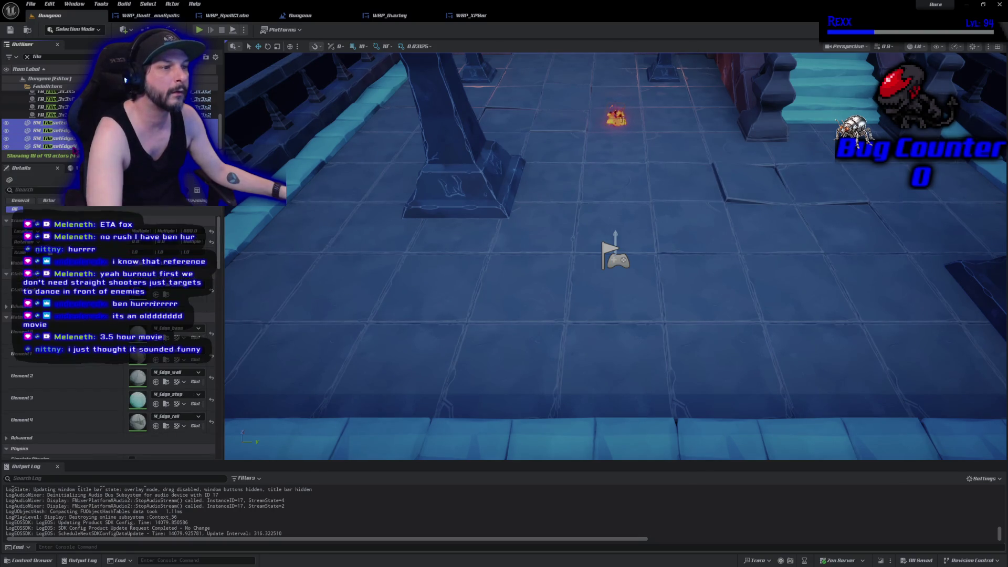
# Toggle overlap events, switch the meshes to Custom collision blocking Projectile, and save the level
pyautogui.scroll(-5, 221, 294)
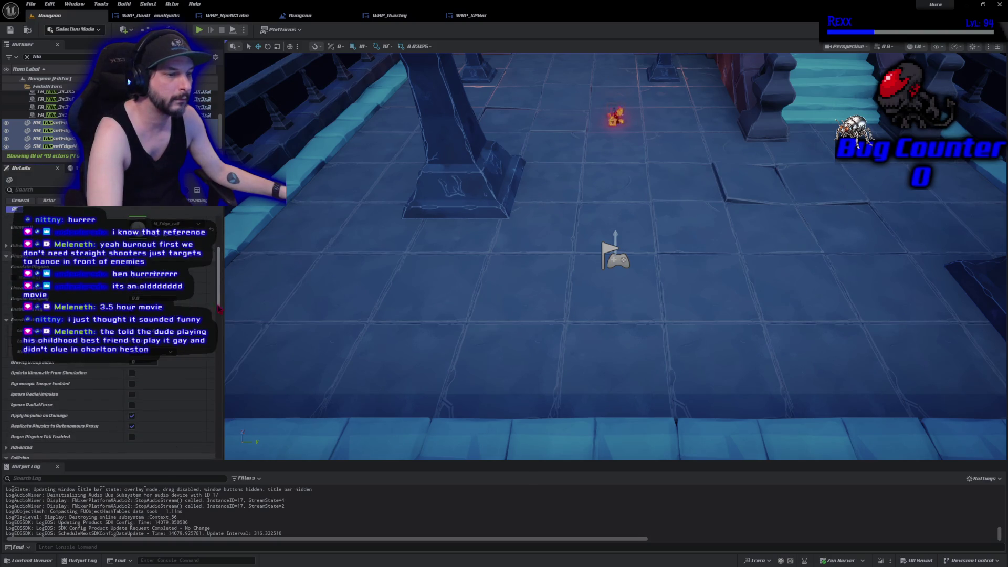
pyautogui.scroll(-3, 160, 386)
pyautogui.scroll(-2, 160, 386)
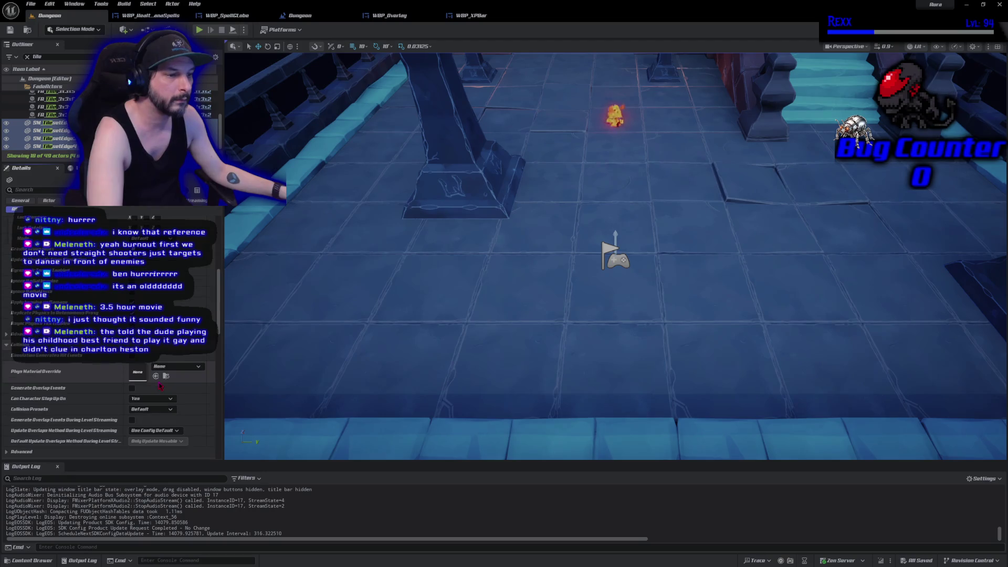
pyautogui.click(132, 390)
pyautogui.scroll(-3, 110, 392)
pyautogui.scroll(-3, 111, 393)
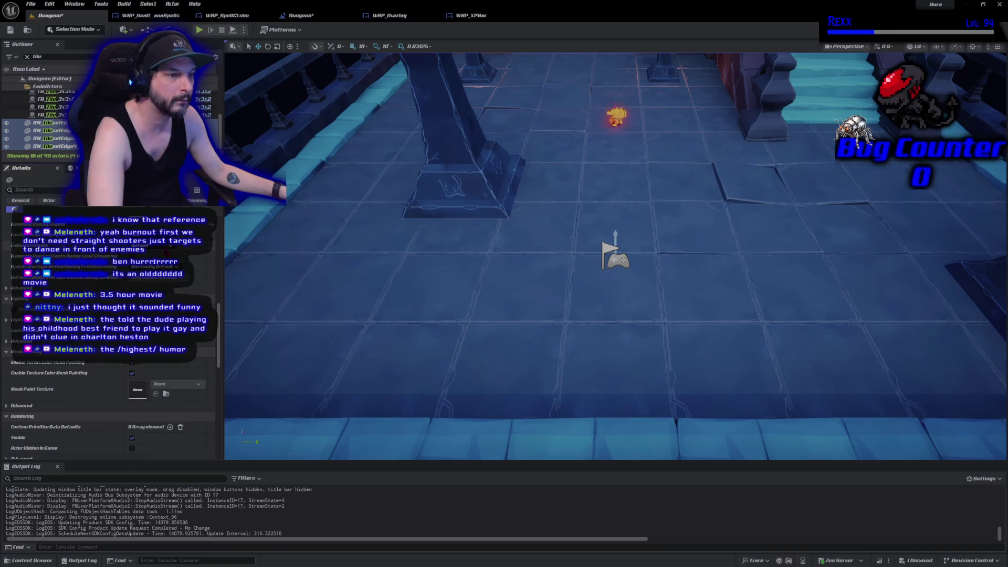
pyautogui.click(155, 244)
pyautogui.click(145, 239)
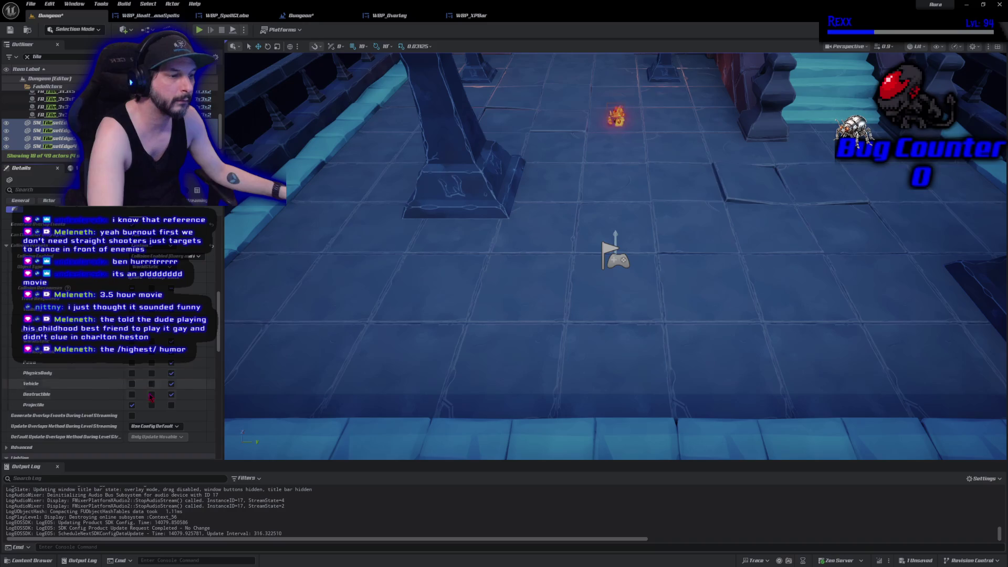
pyautogui.click(171, 404)
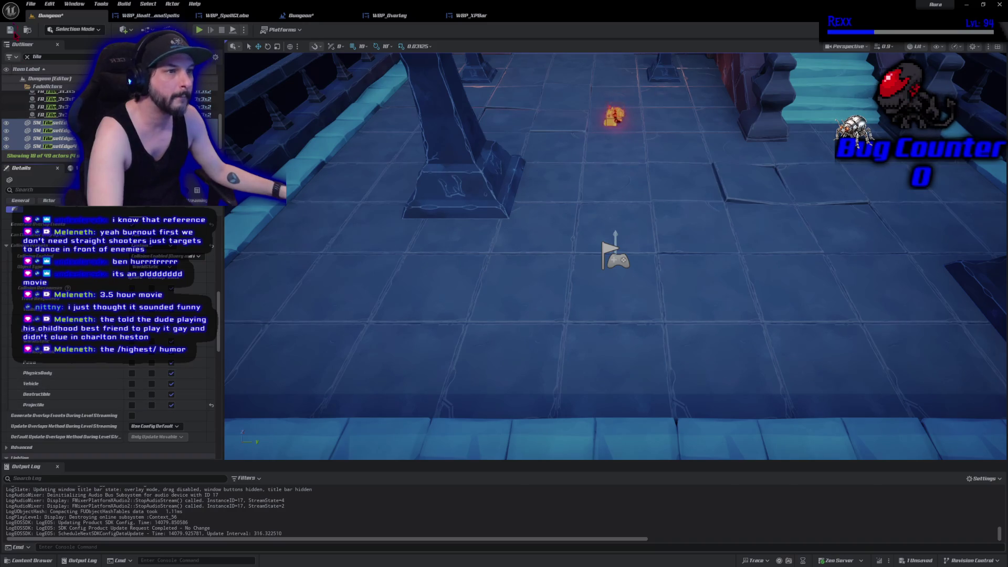
pyautogui.hotkey('ctrl', 's')
# Playtest the Dungeon level, firing four firebolts at the walls, then stop
pyautogui.click(226, 15)
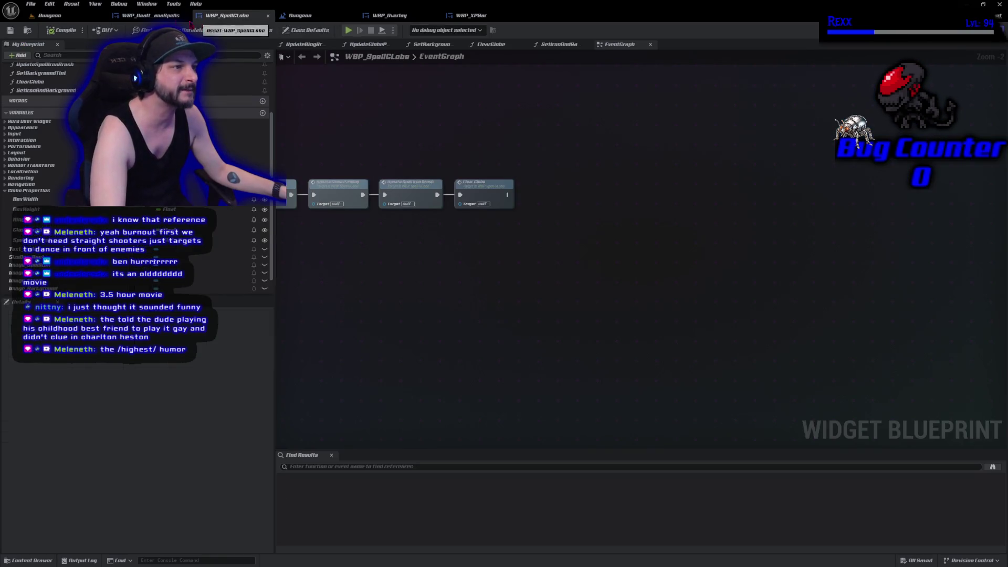
pyautogui.click(50, 15)
pyautogui.hotkey('alt', 'p')
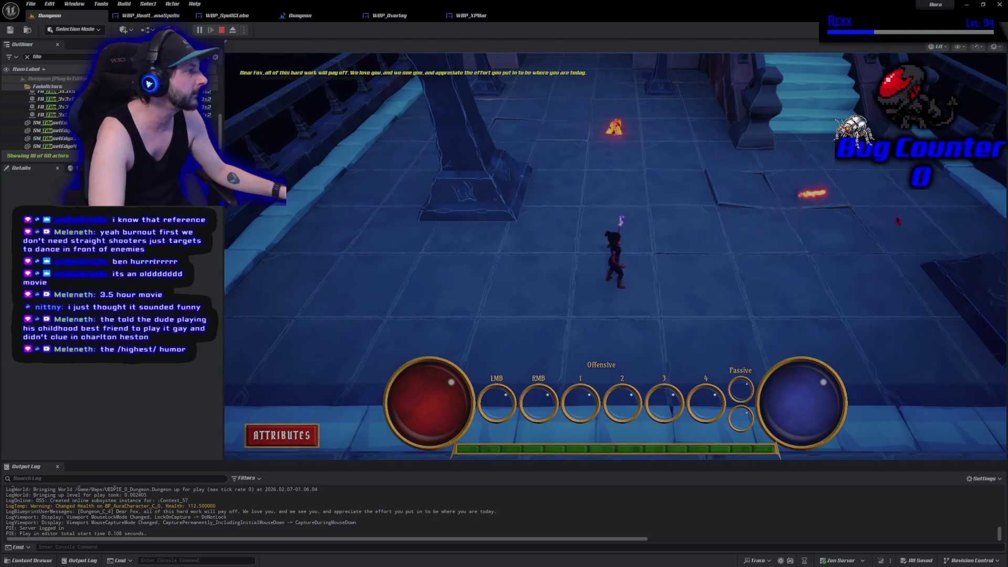
pyautogui.click(898, 220)
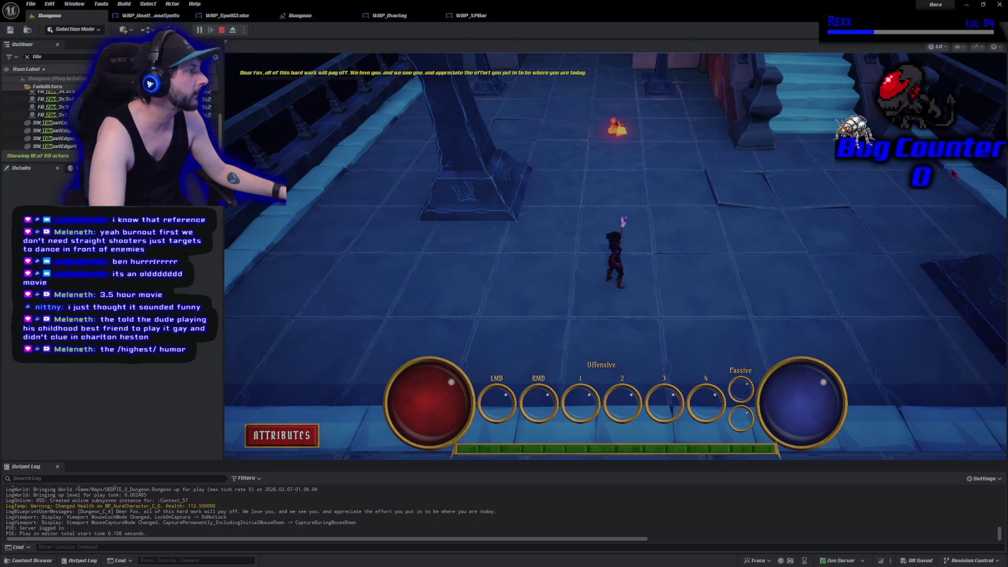
pyautogui.click(887, 230)
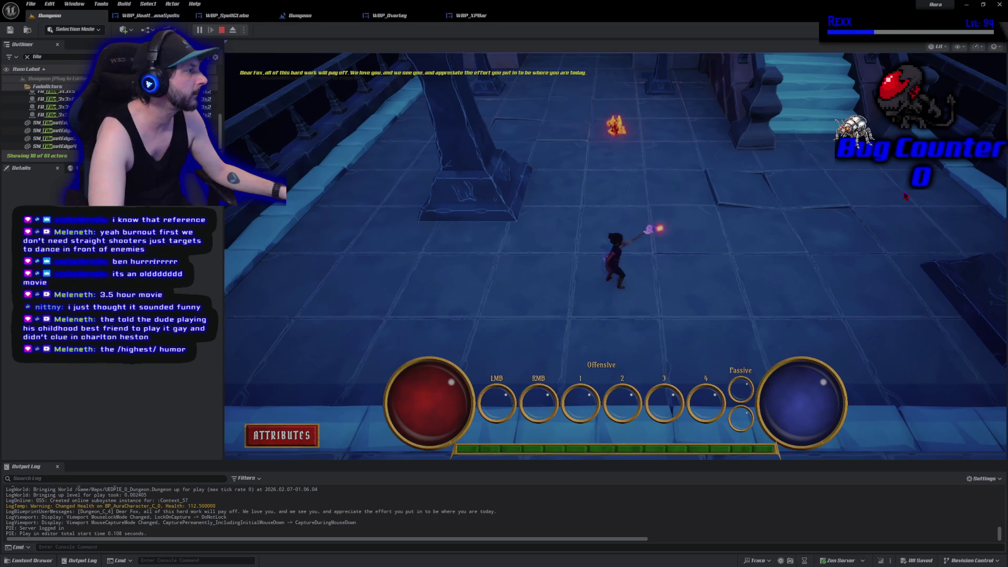
pyautogui.click(870, 228)
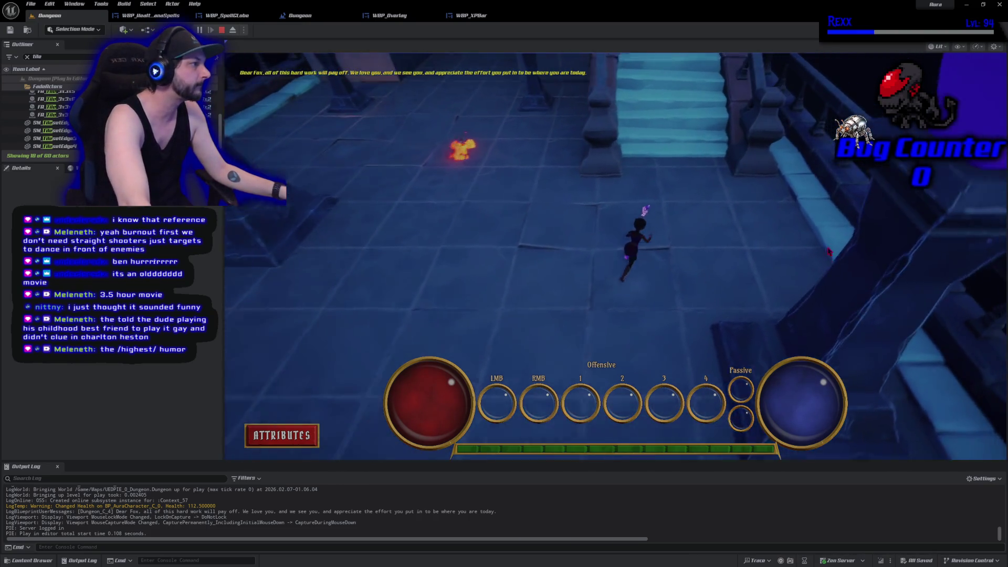
pyautogui.click(729, 281)
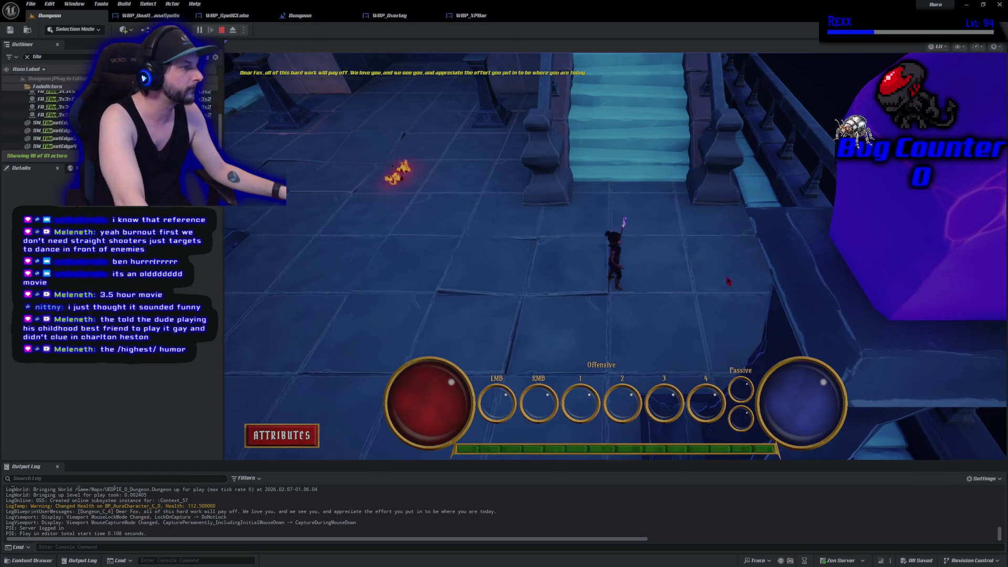
pyautogui.click(642, 287)
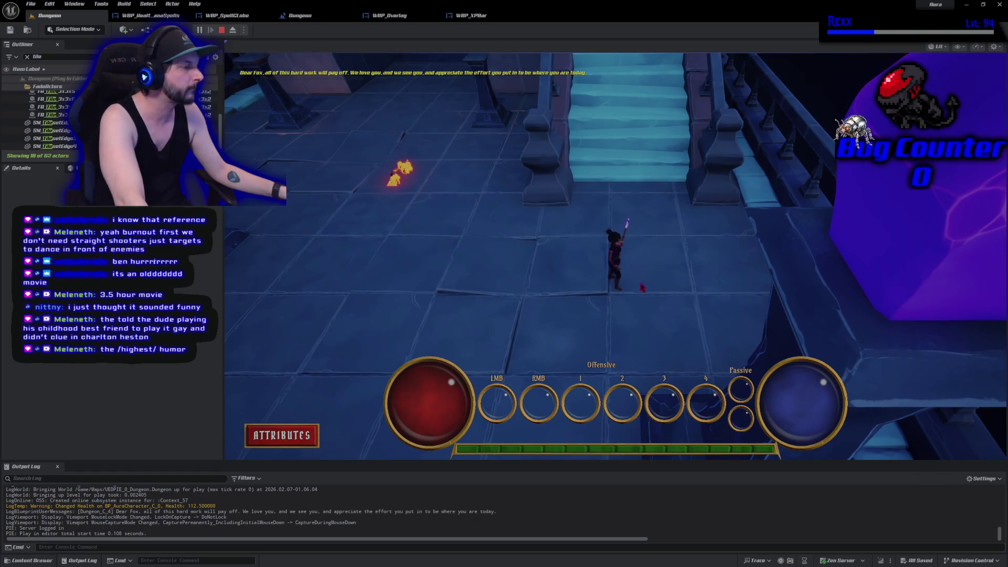
pyautogui.press('Escape')
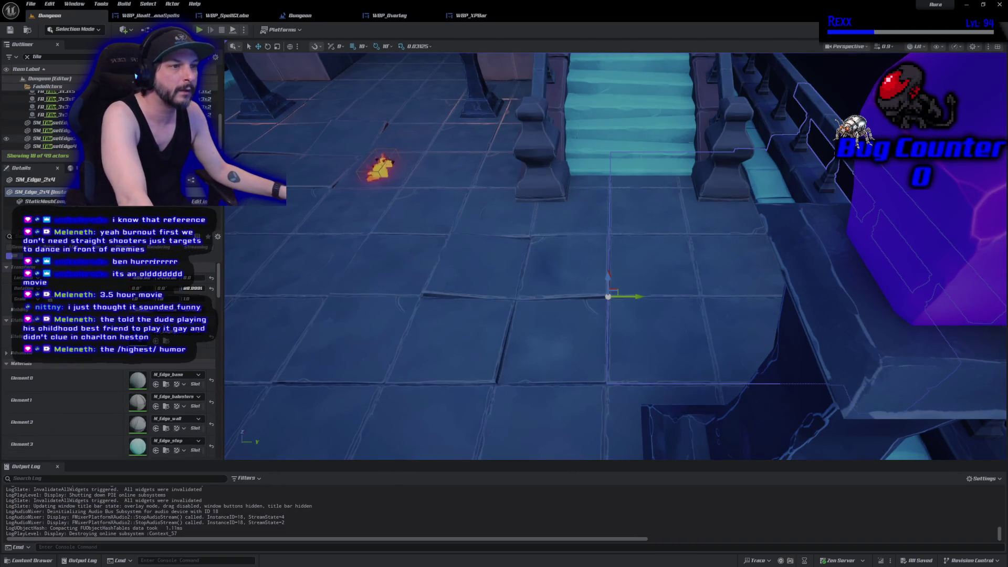
# Filter the Outliner by 'edge' and select SM_Edge_2x1 through the four SM_TilesetEdge meshes
pyautogui.scroll(5, 53, 120)
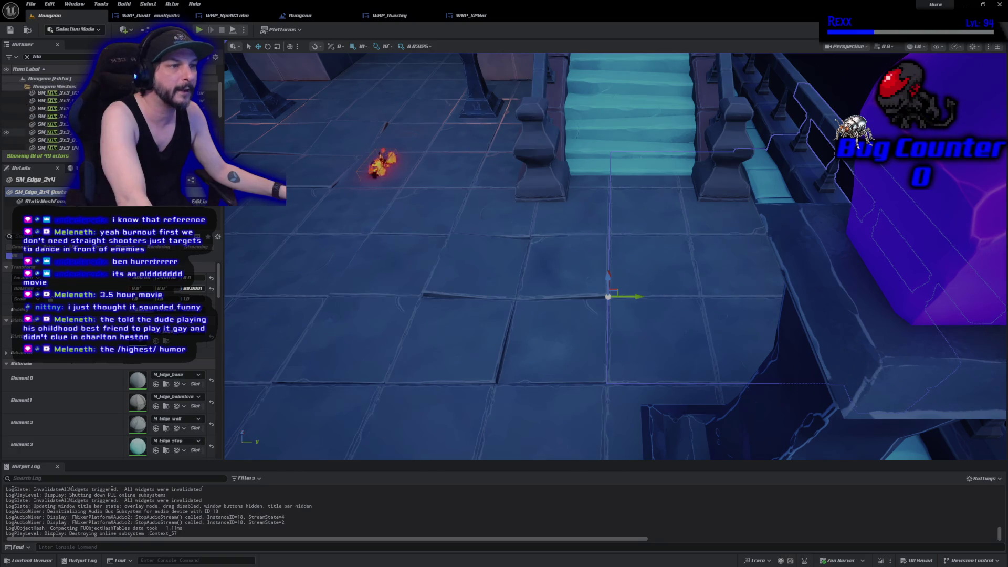
pyautogui.scroll(-4, 42, 116)
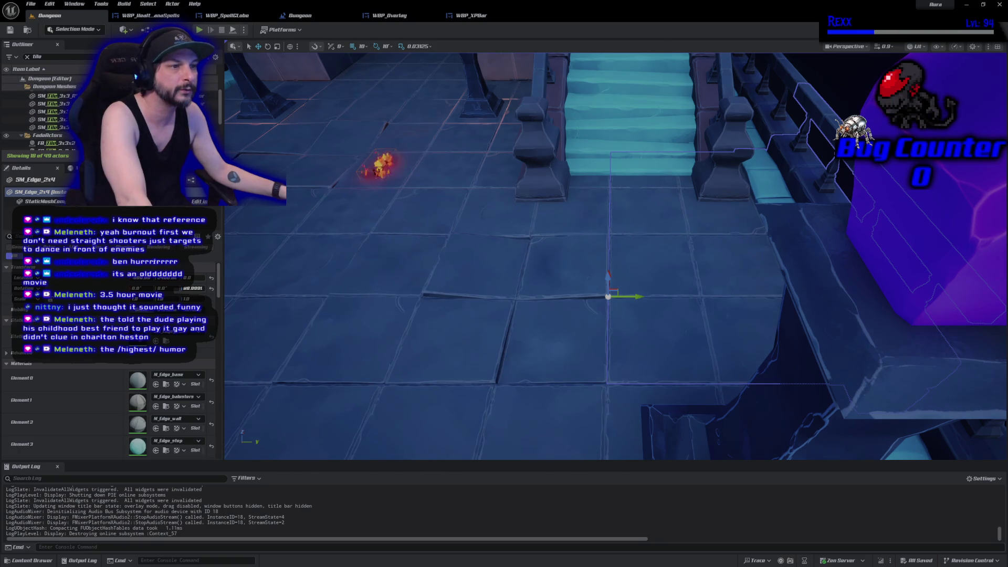
pyautogui.scroll(4, 42, 120)
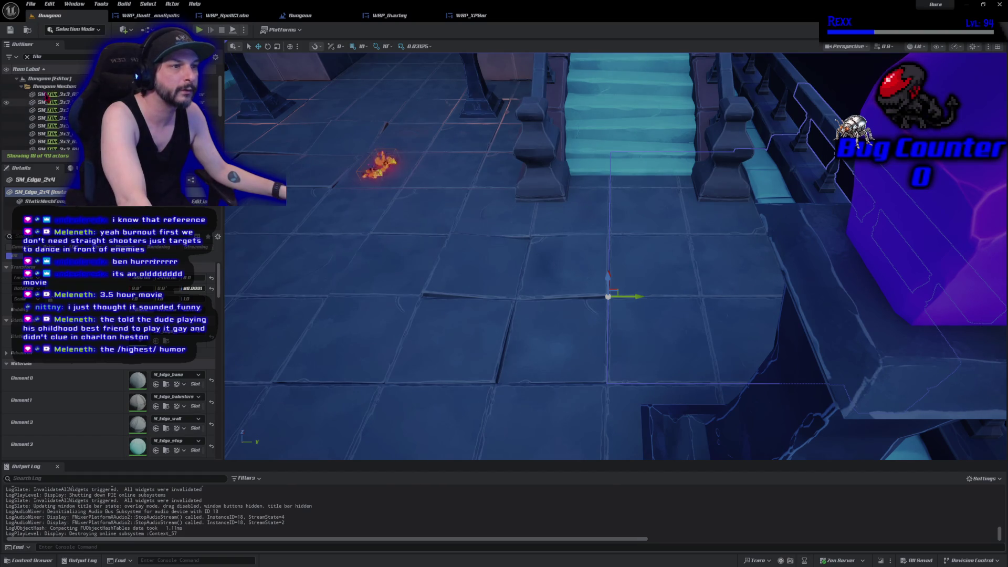
pyautogui.click(28, 58)
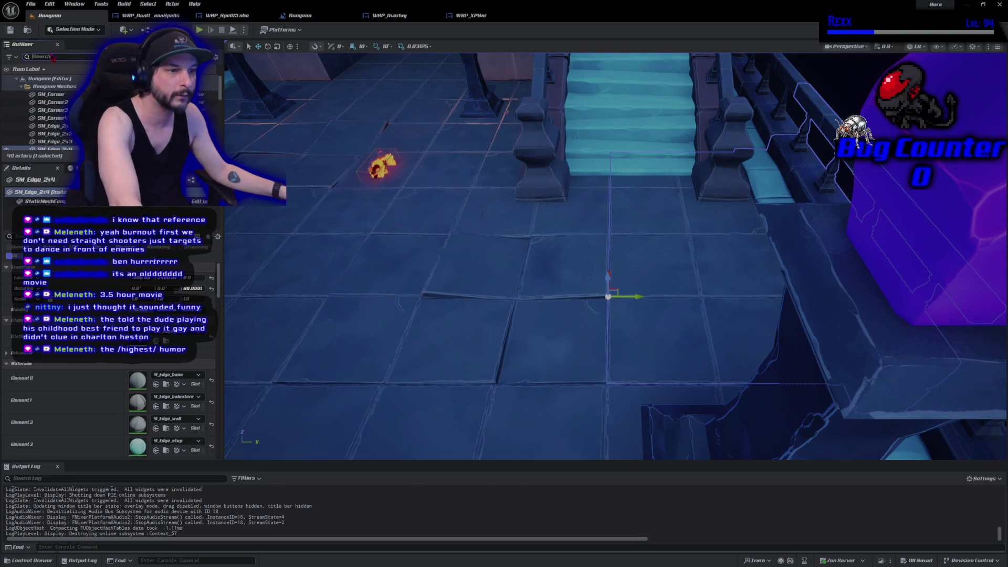
pyautogui.write('edge')
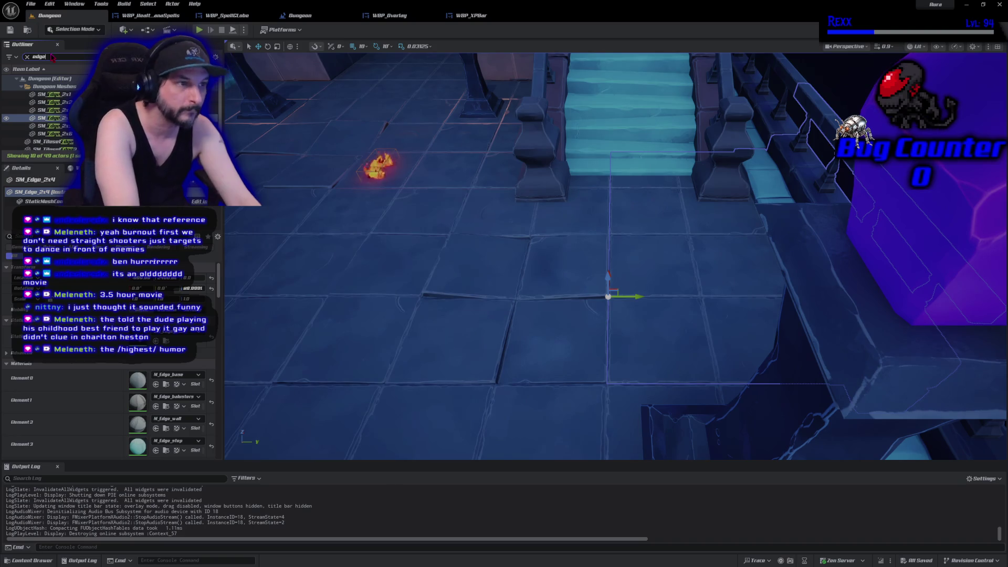
pyautogui.click(53, 94)
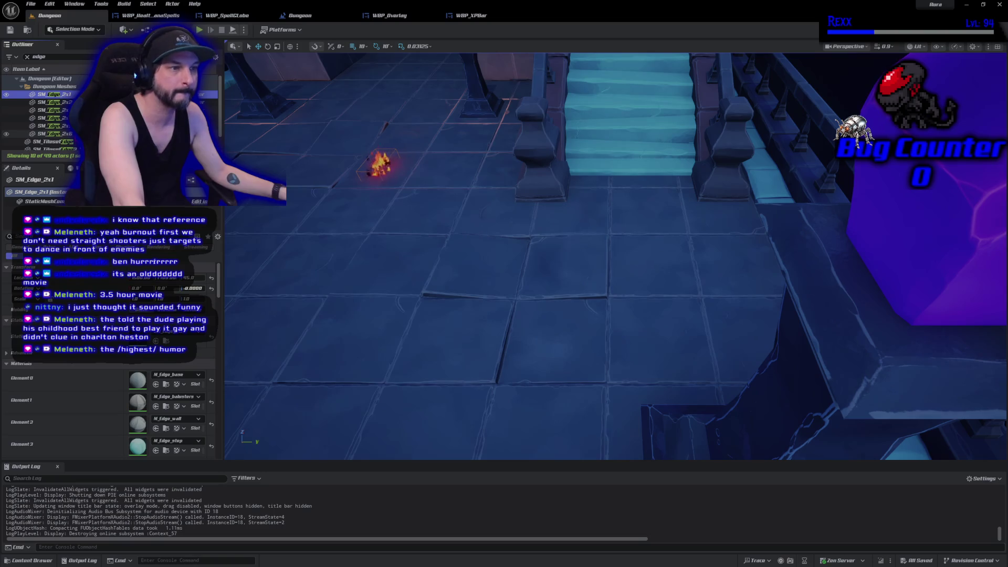
pyautogui.keyDown('shift'); pyautogui.click(55, 134); pyautogui.keyUp('shift')
pyautogui.scroll(-2, 134, 76)
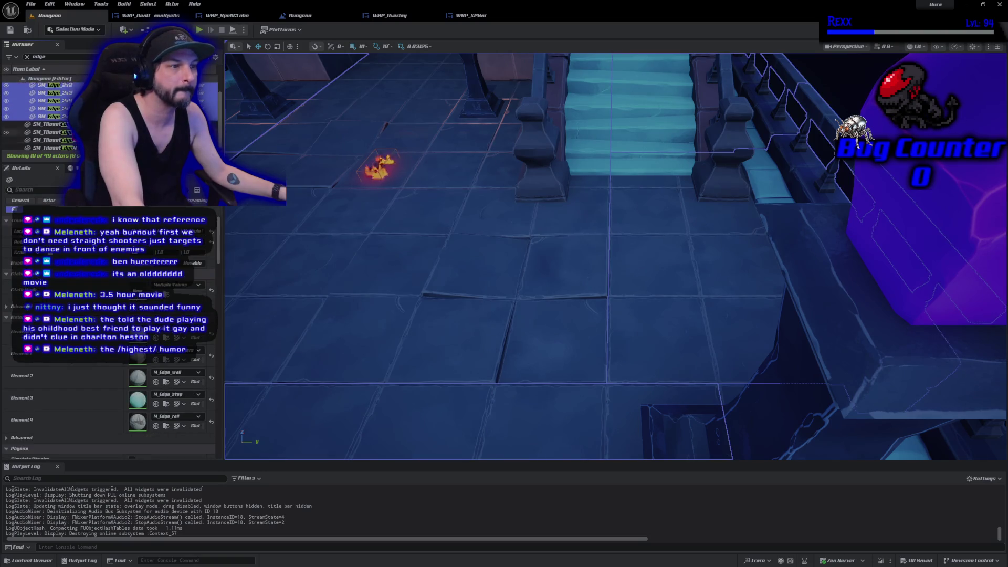
pyautogui.keyDown('shift'); pyautogui.click(53, 146); pyautogui.keyUp('shift')
pyautogui.scroll(-3, 105, 399)
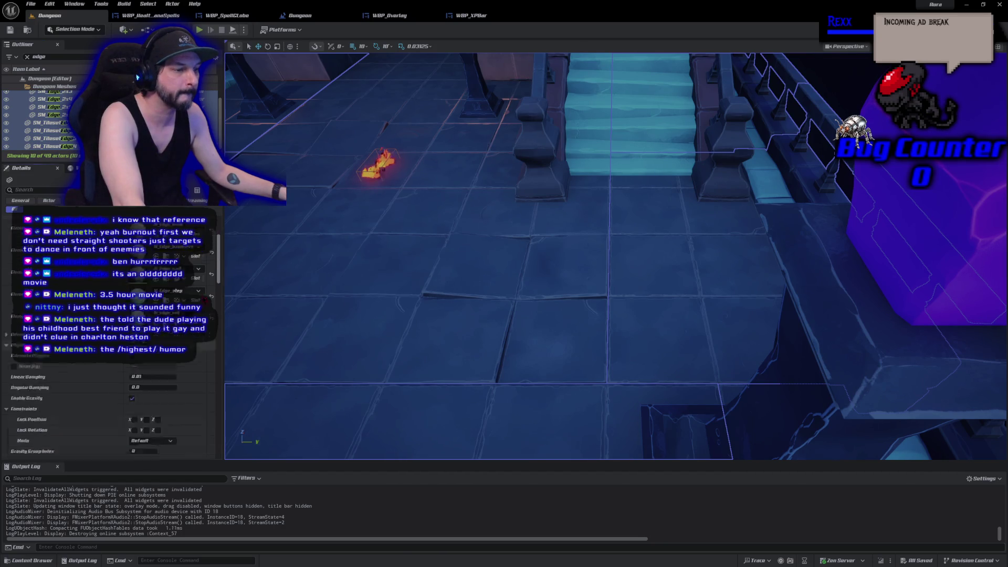
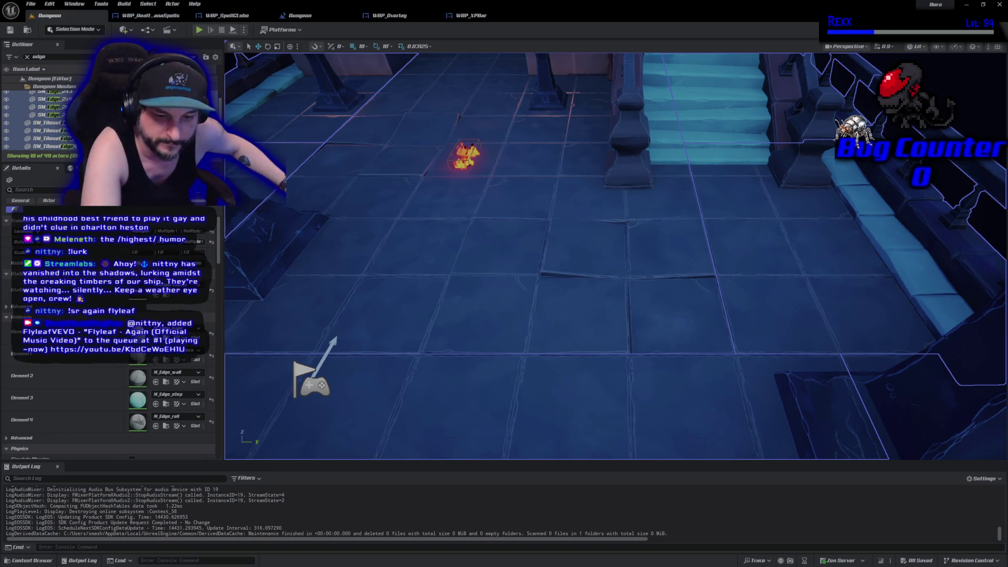
# Commit the 3 changed files to Development as 'XP Bar', push to origin, and close GitHub Desktop
pyautogui.hotkey('alt', 'Tab')
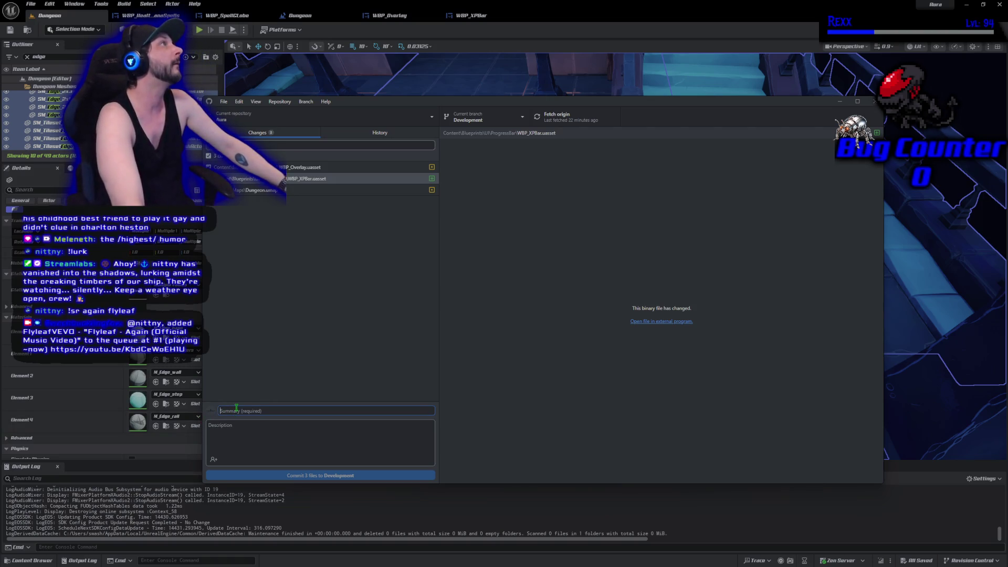
pyautogui.write('xp')
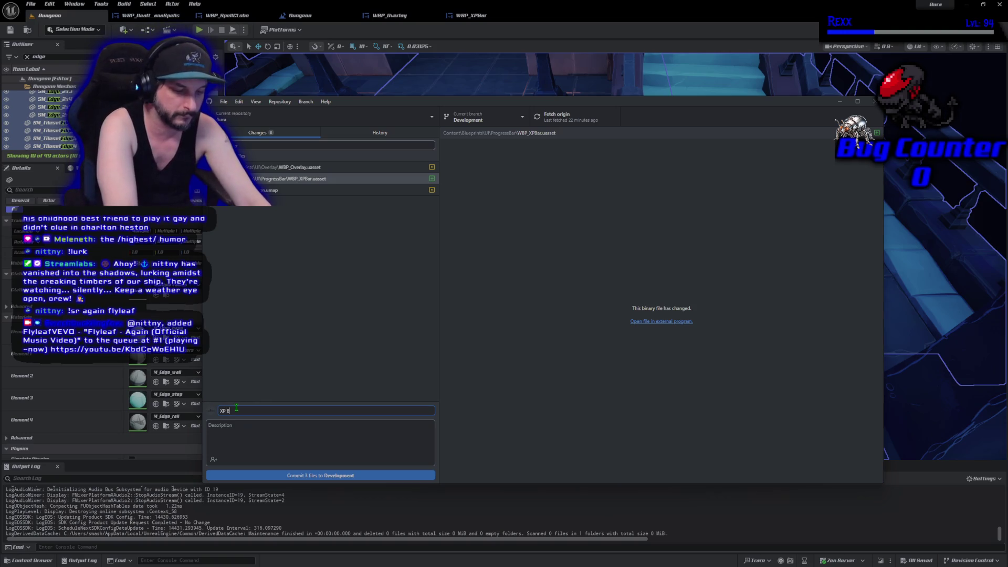
pyautogui.click(297, 476)
pyautogui.click(746, 208)
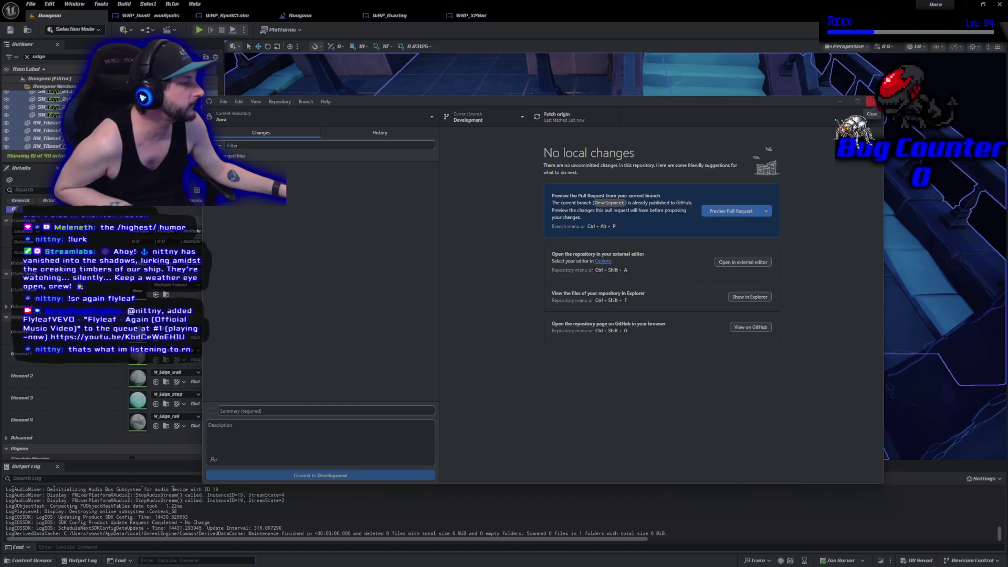
pyautogui.click(871, 101)
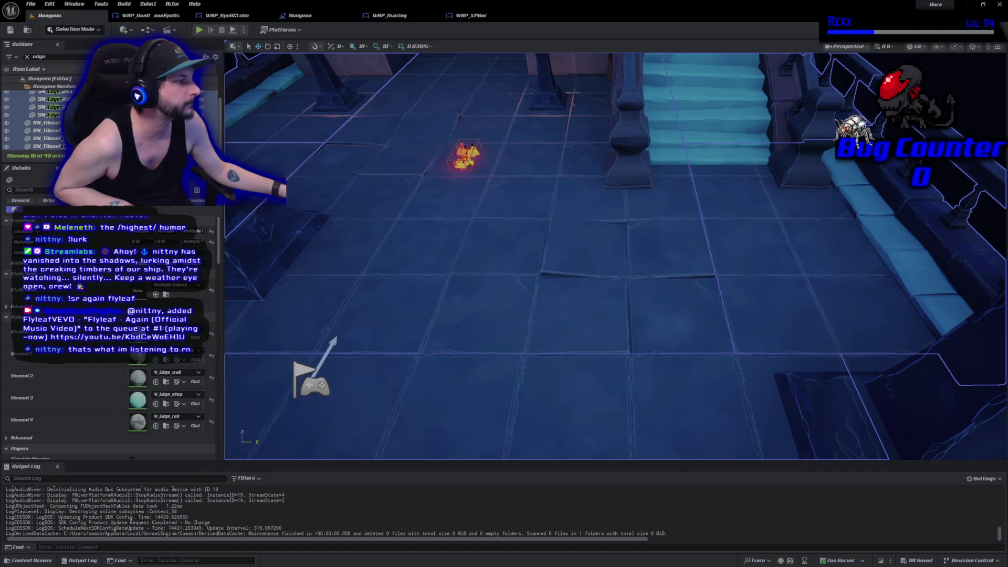
# Select the Dungeon Meshes folder in the Outliner and frame the whole dungeon structure in the viewport
pyautogui.scroll(3, 505, 283)
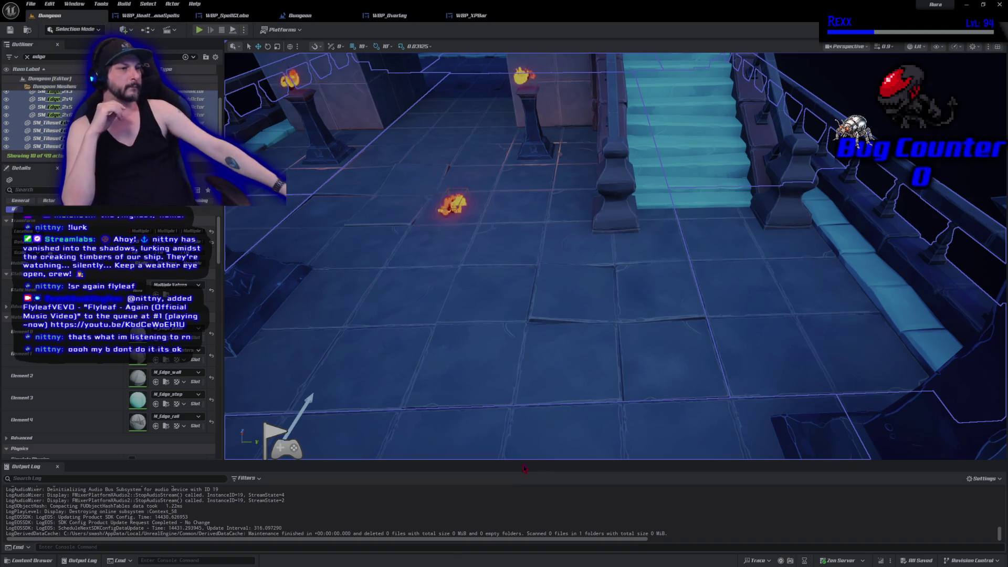
pyautogui.click(47, 122)
pyautogui.scroll(2, 58, 116)
pyautogui.click(83, 85)
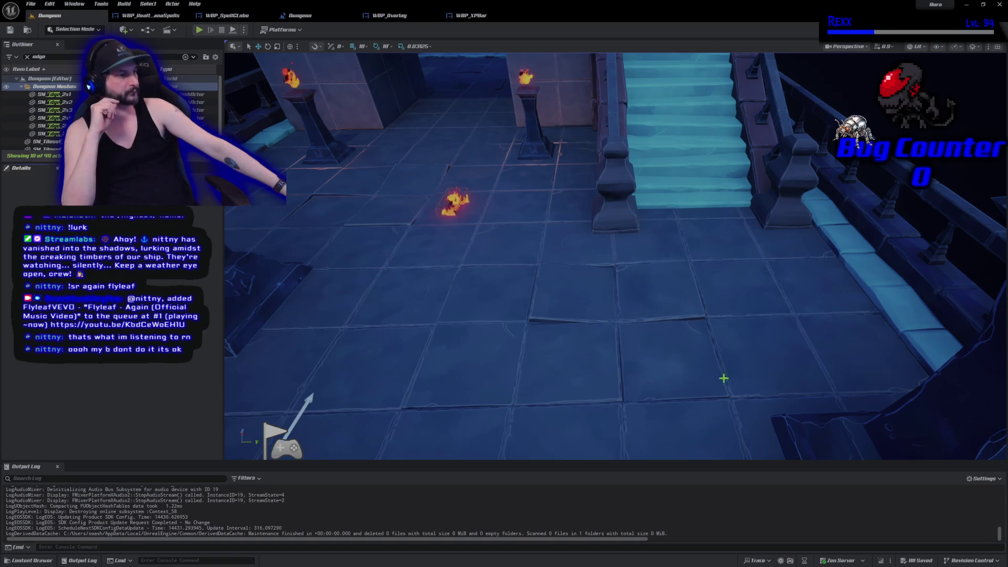
pyautogui.press('f')
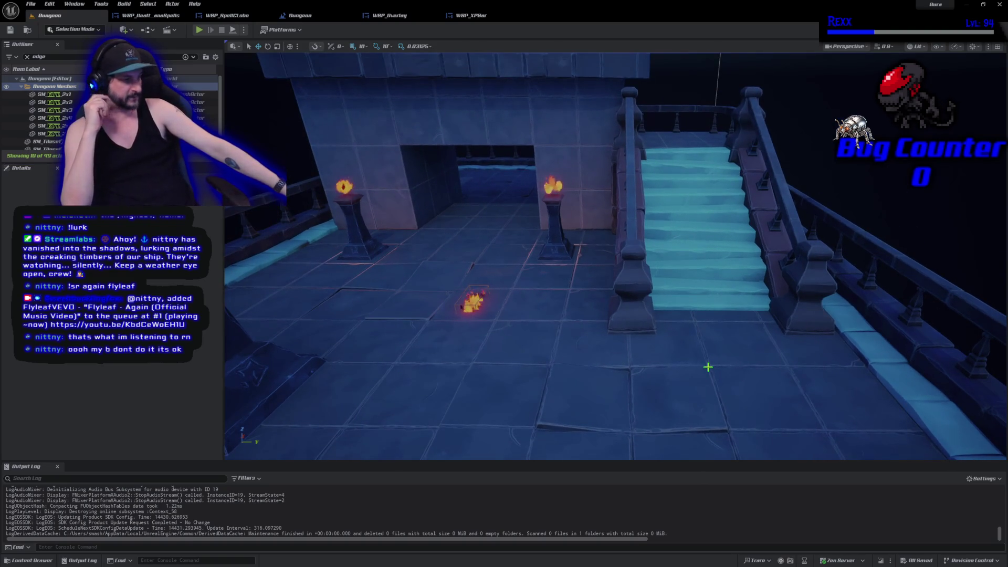
pyautogui.press('f')
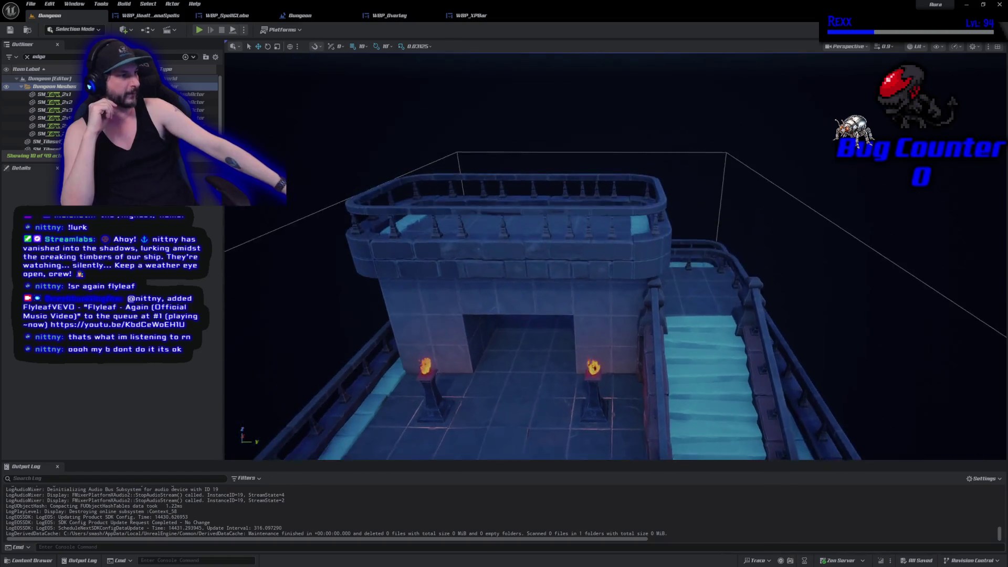
pyautogui.press('f')
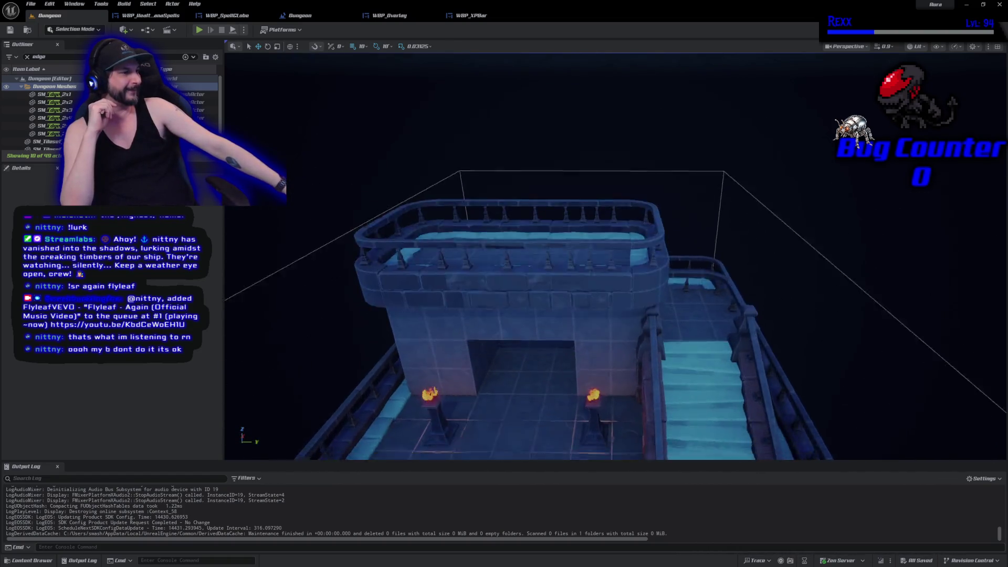
pyautogui.scroll(-10, 614, 257)
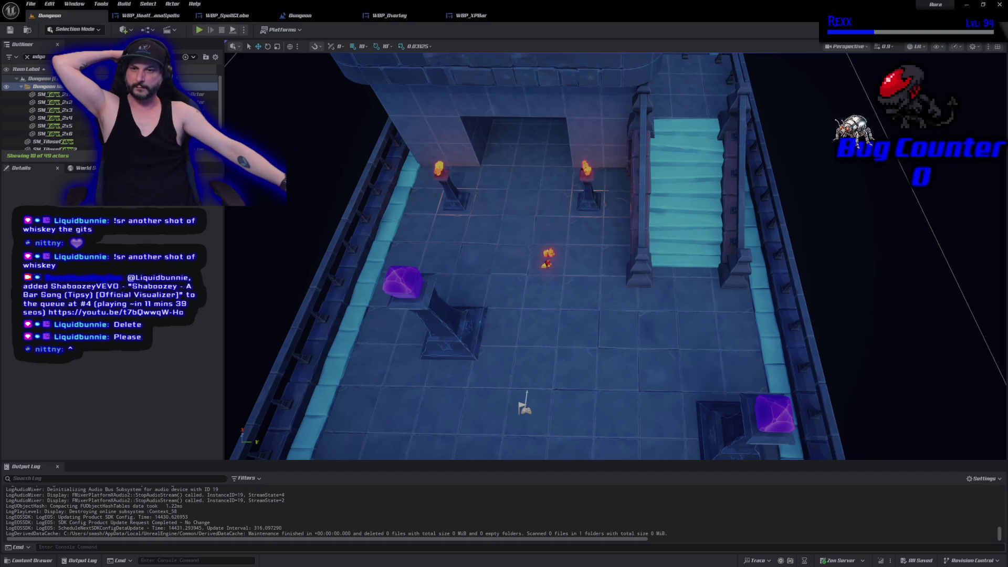
# Switch to the StreamElements song-request dashboard in the browser
pyautogui.hotkey('alt', 'Tab')
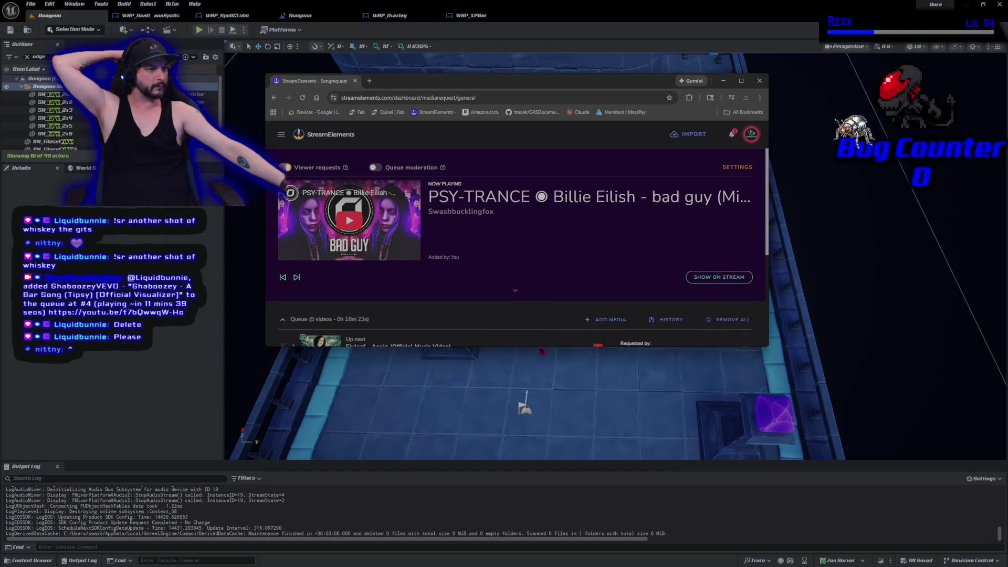
# Remove Shaboozey's 'A Bar Song (Tipsy)' from the song queue and close the song-request window
pyautogui.scroll(-3, 529, 283)
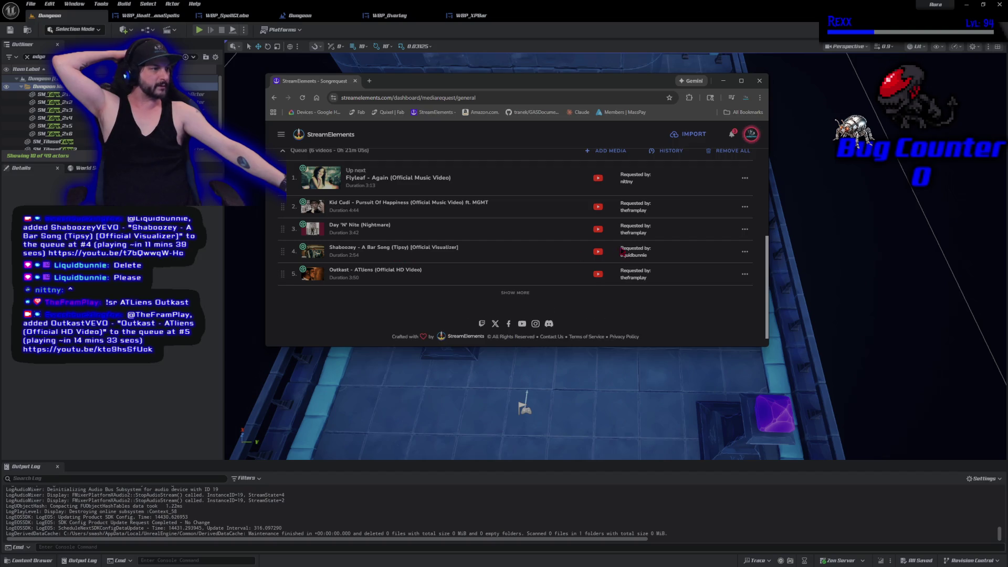
pyautogui.click(743, 251)
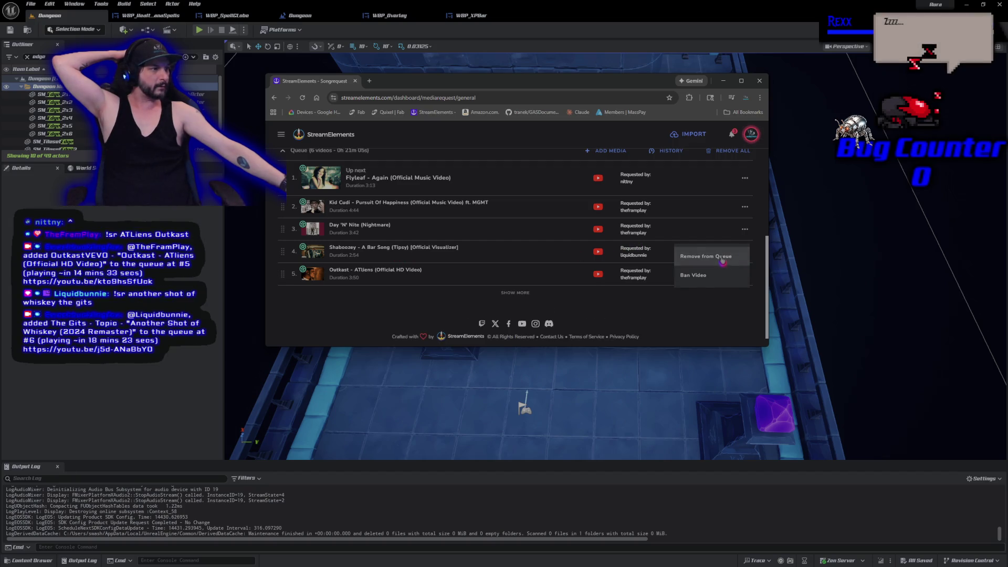
pyautogui.click(722, 261)
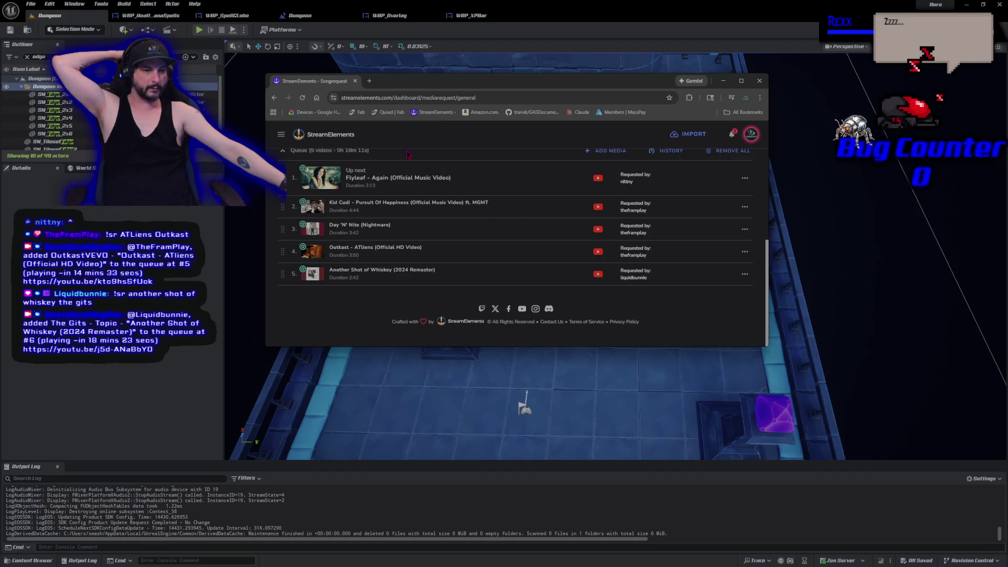
pyautogui.moveTo(398, 82); pyautogui.dragTo(321, 99)
pyautogui.click(647, 97)
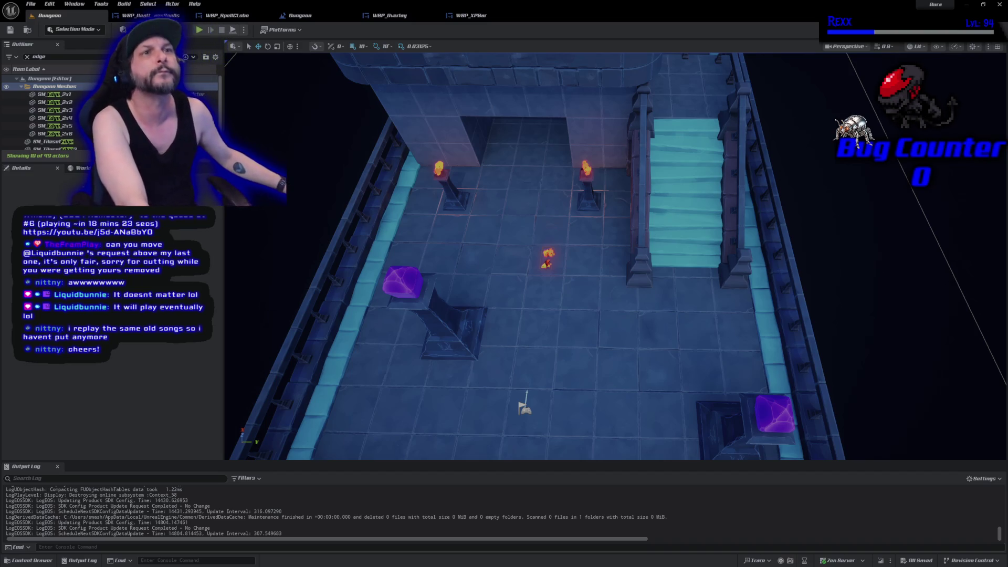
pyautogui.click(1000, 5)
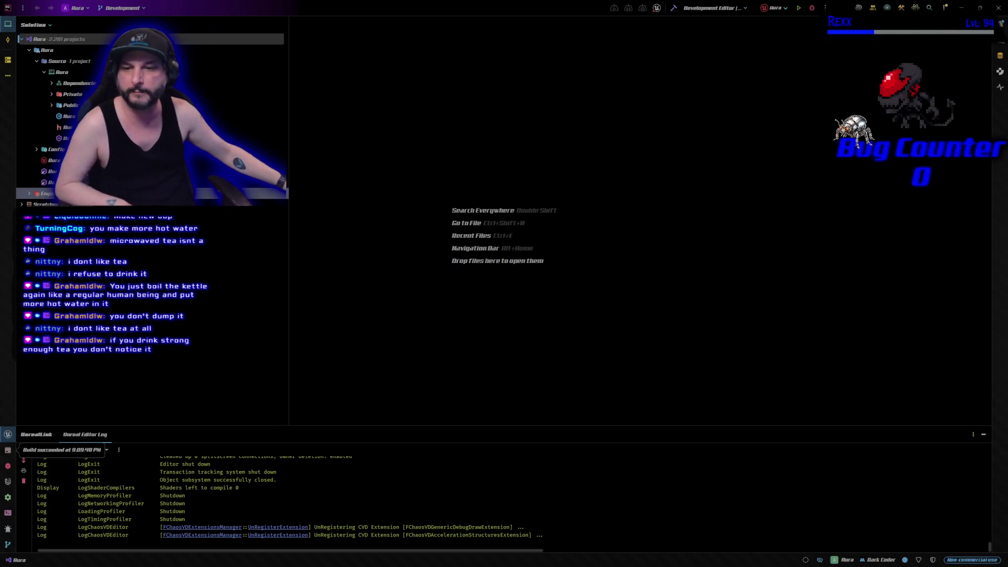
# Bring the StreamElements song-request dashboard to the front over Rider
pyautogui.hotkey('alt', 'Tab')
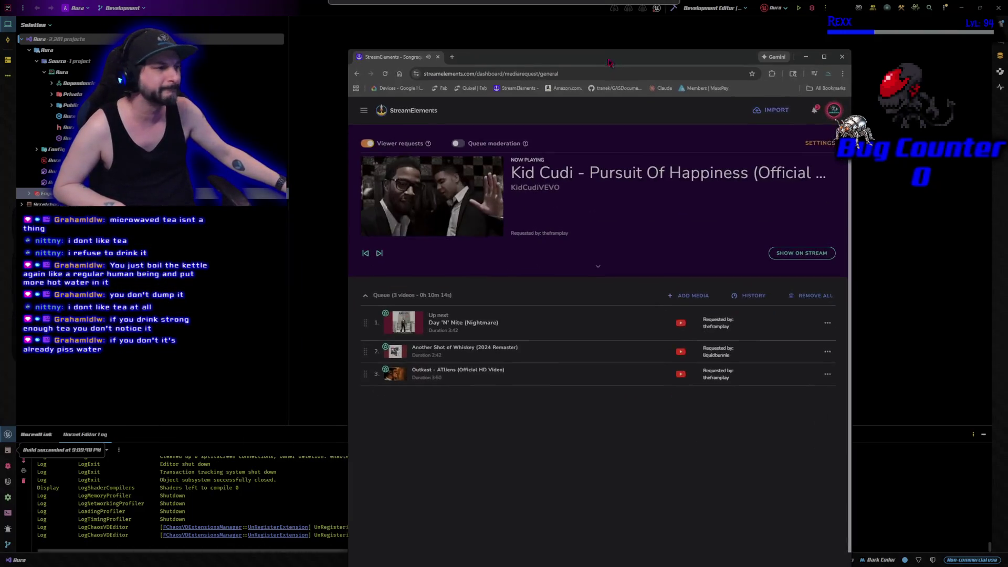
# Expand the now-playing Kid Cudi video and move the song-request page onto the other monitor
pyautogui.click(585, 265)
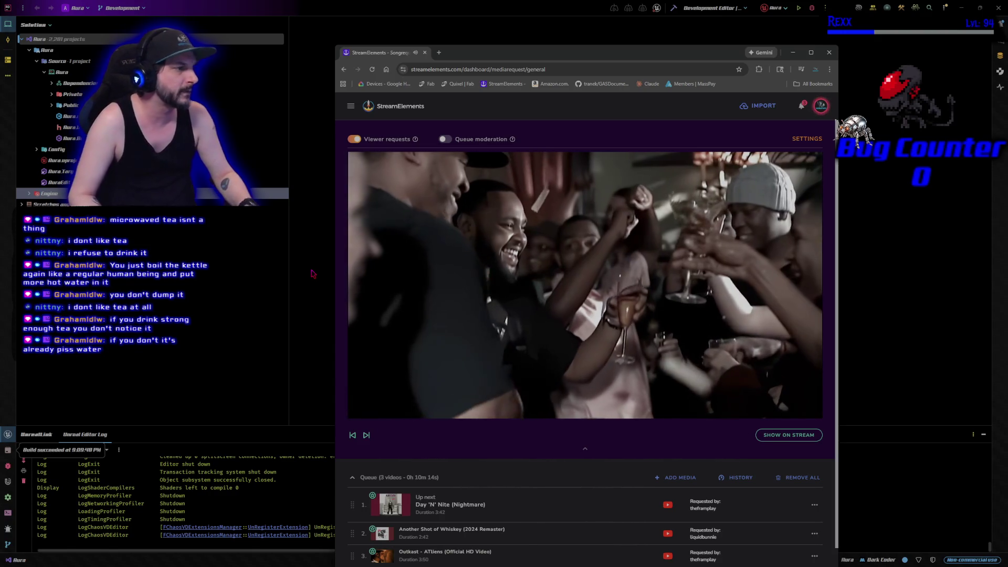
pyautogui.moveTo(516, 52)
pyautogui.mouseDown()
pyautogui.moveTo(438, 413)
pyautogui.moveTo(493, 71)
pyautogui.mouseUp()
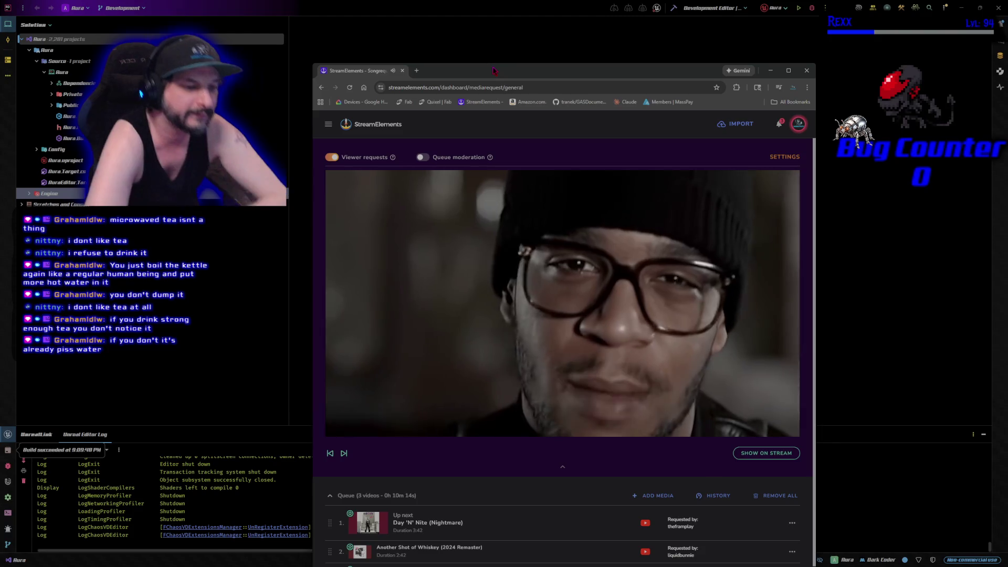
pyautogui.moveTo(529, 281)
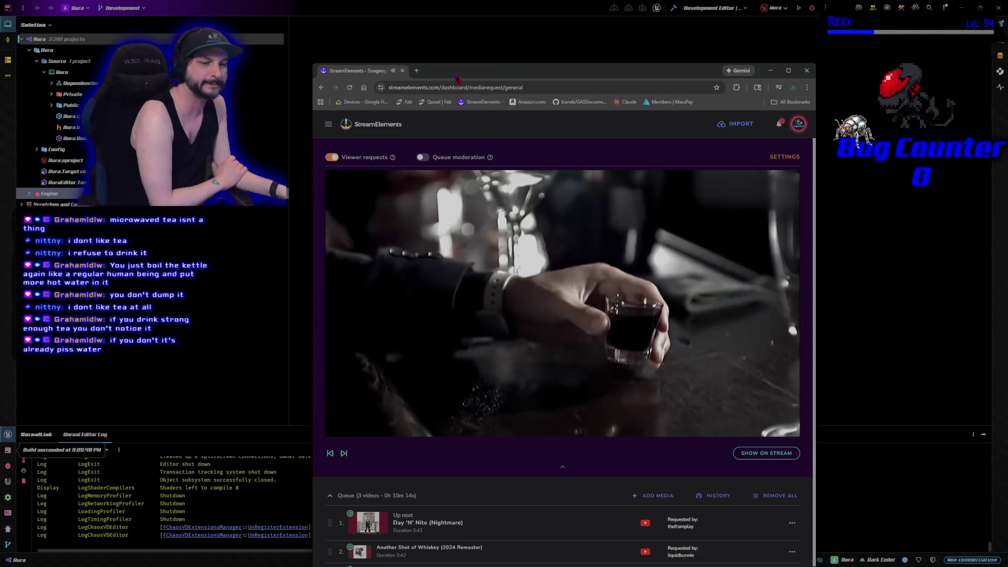
pyautogui.moveTo(456, 77); pyautogui.dragTo(0, 107)
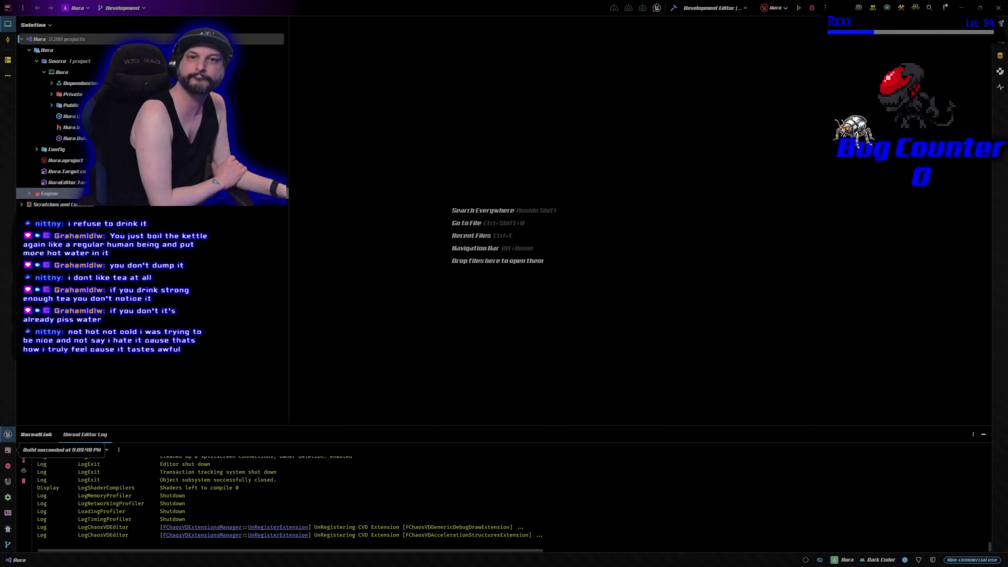